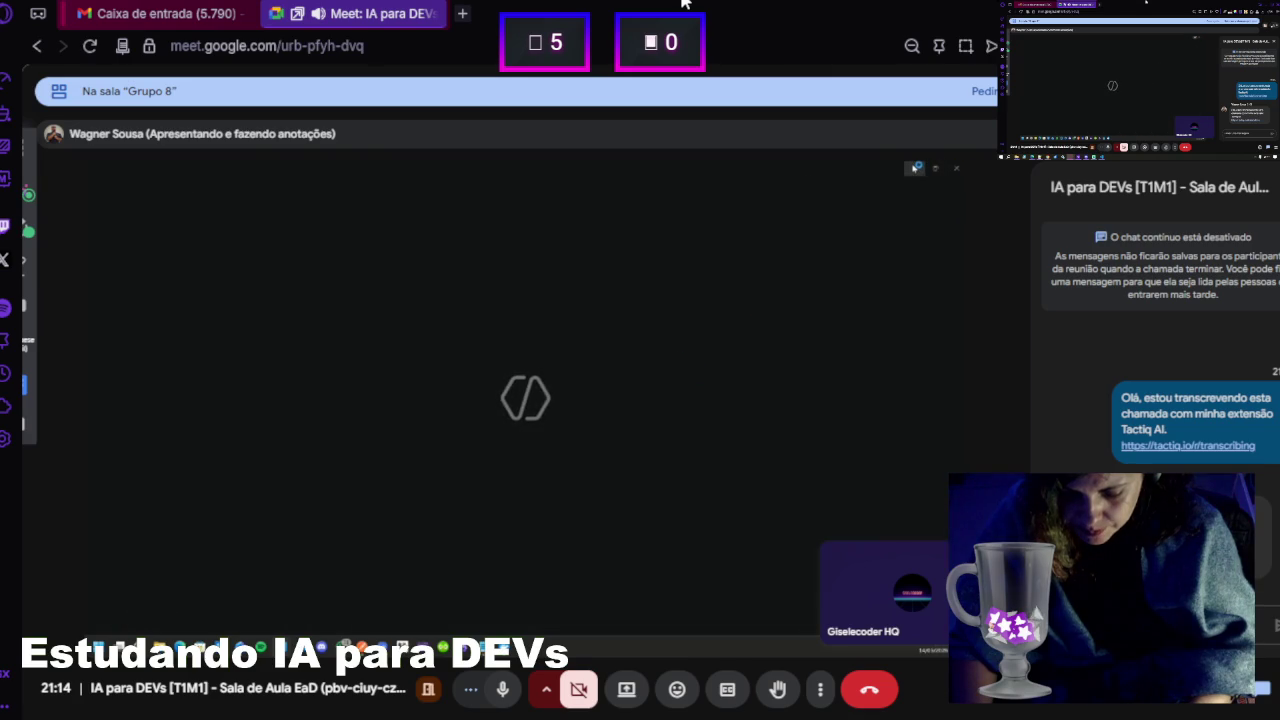
# Put the browser showing the Meet class into fullscreen with F11
pyautogui.press('F11')
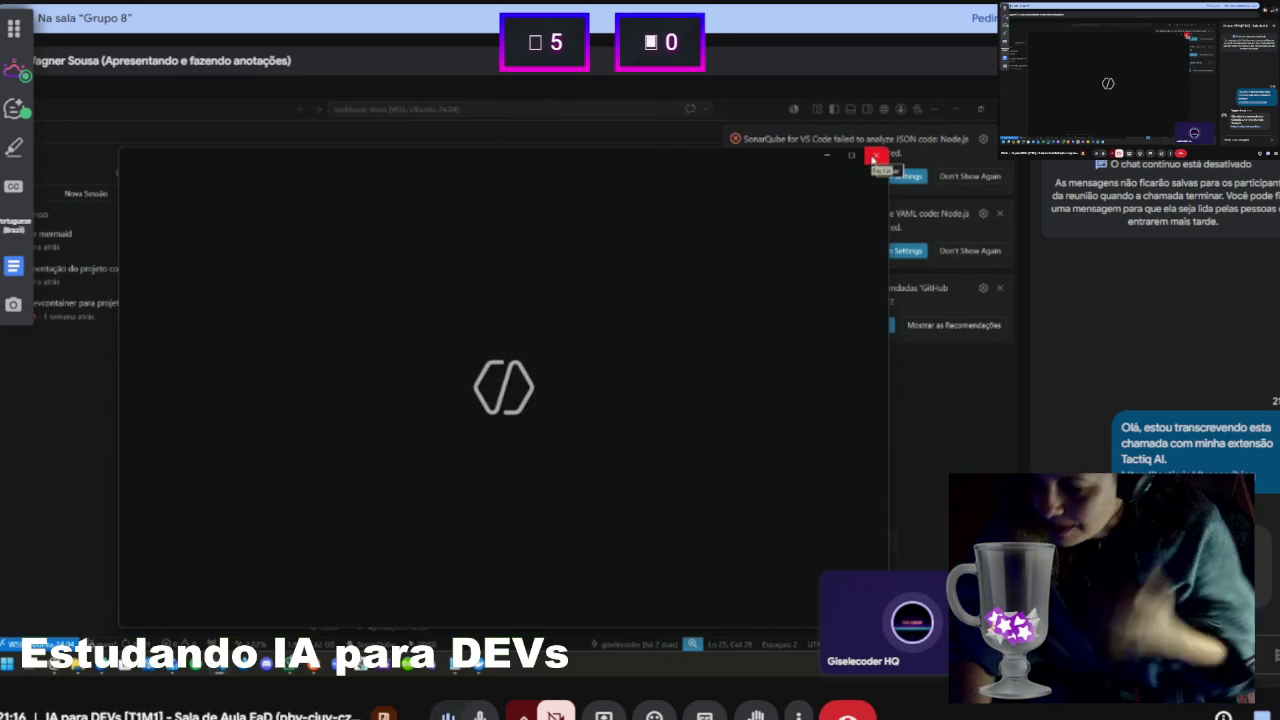
# Close the dark overlay covering the shared VS Code, then open the shared screen tile's options
pyautogui.click(874, 157)
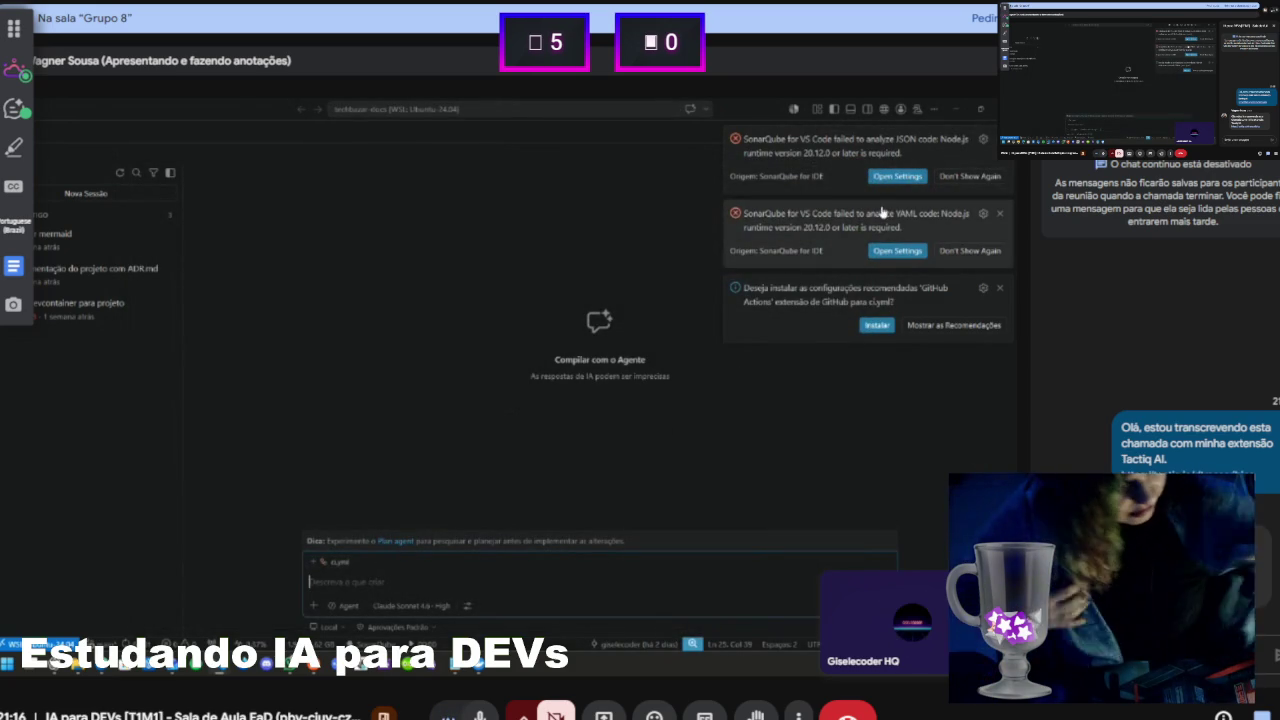
pyautogui.click(642, 559)
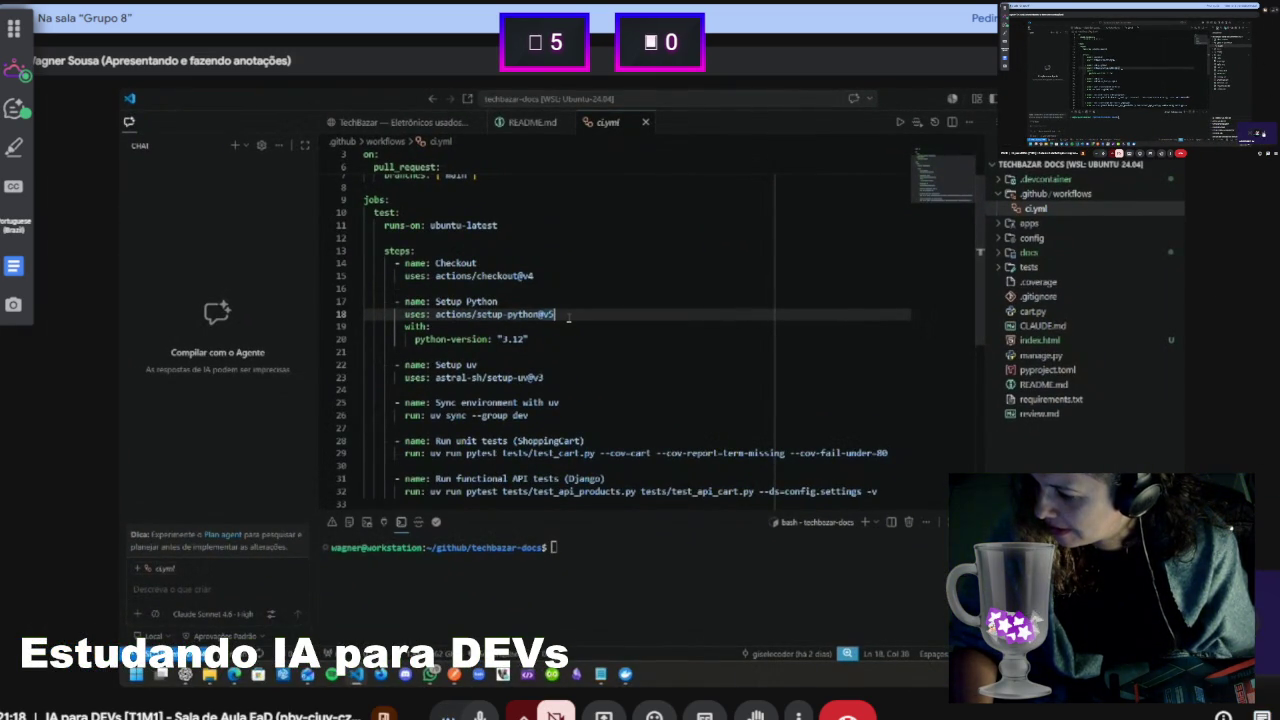
pyautogui.click(1258, 600)
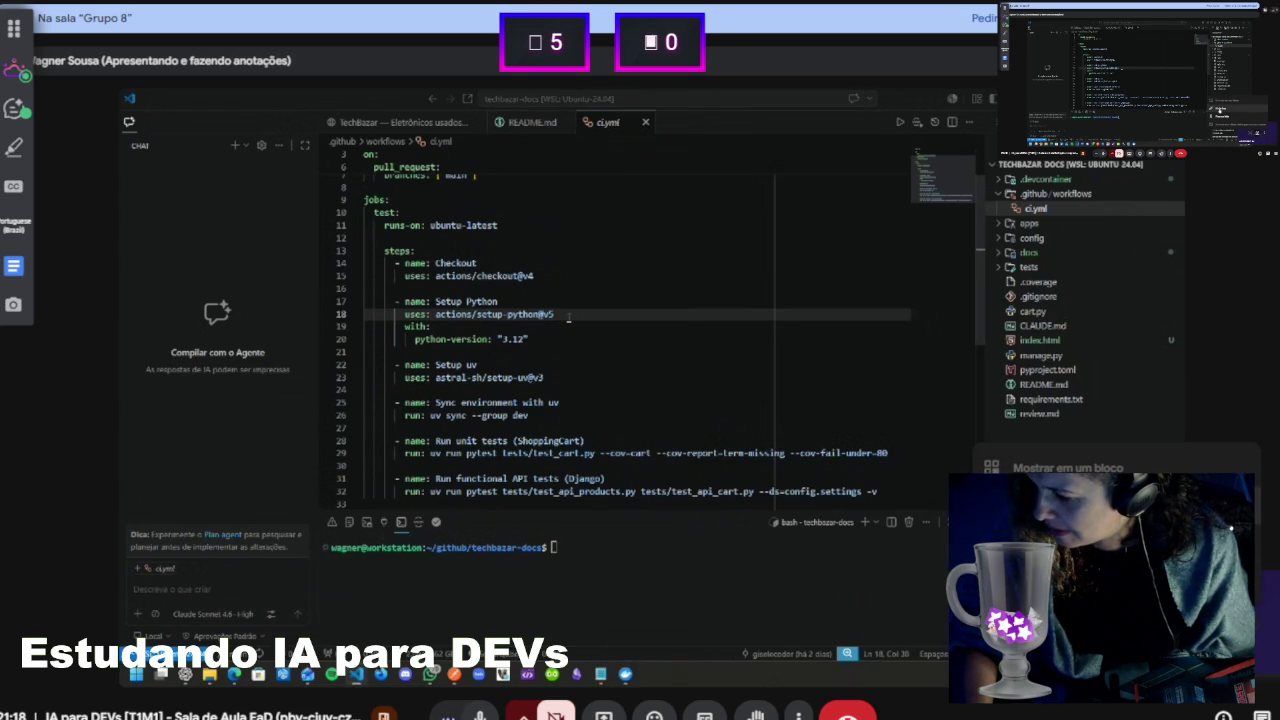
pyautogui.click(1260, 660)
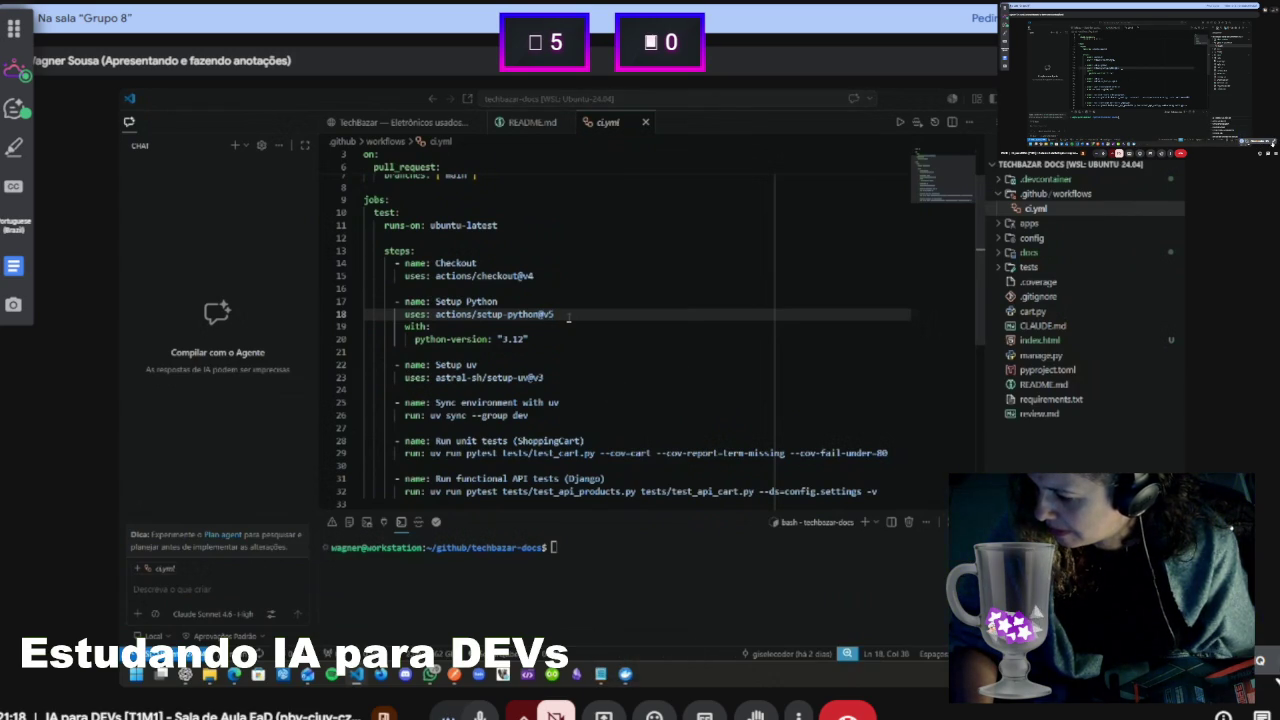
pyautogui.rightClick(1264, 133)
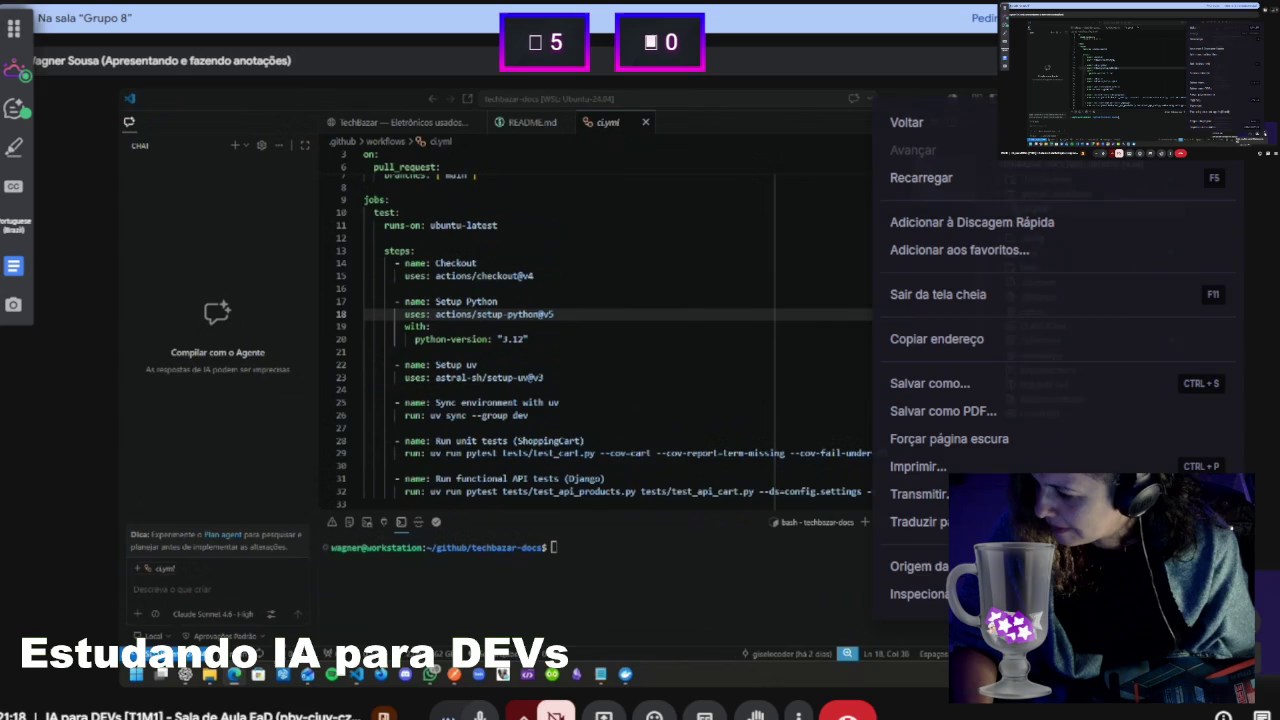
pyautogui.press('Escape')
pyautogui.click(1260, 660)
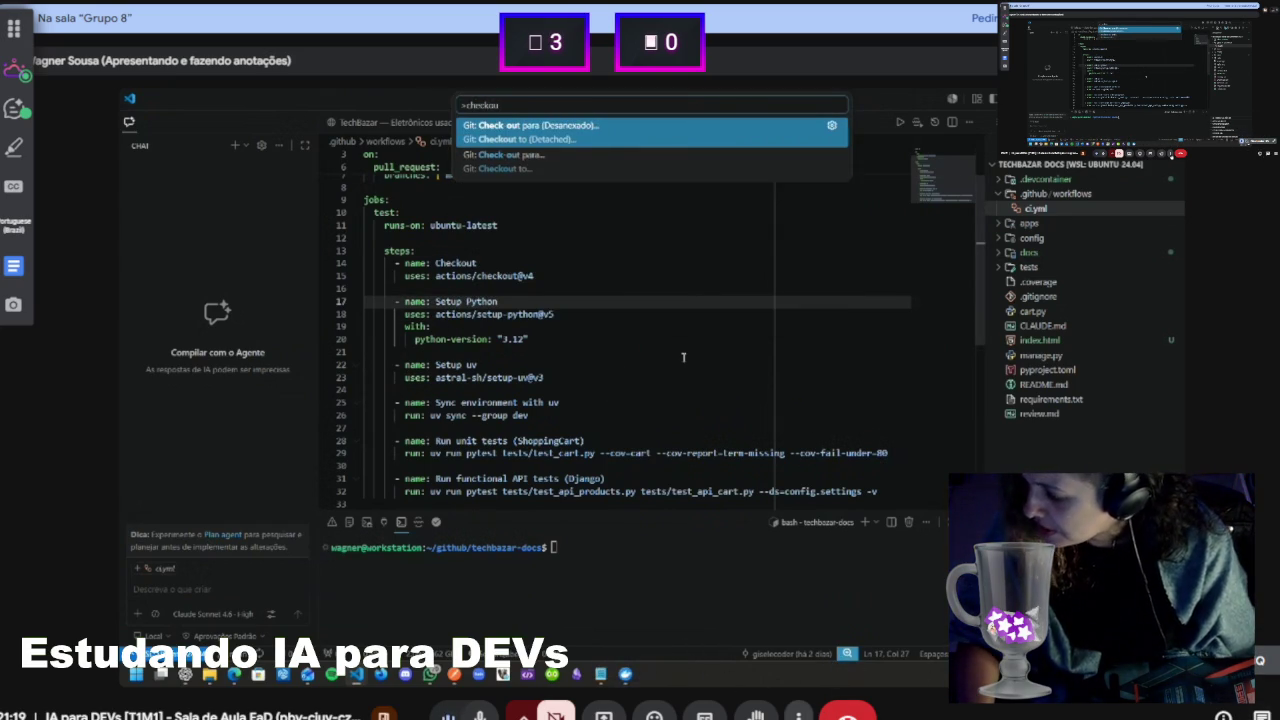
# Open the More options menu from the Meet bottom toolbar
pyautogui.click(798, 716)
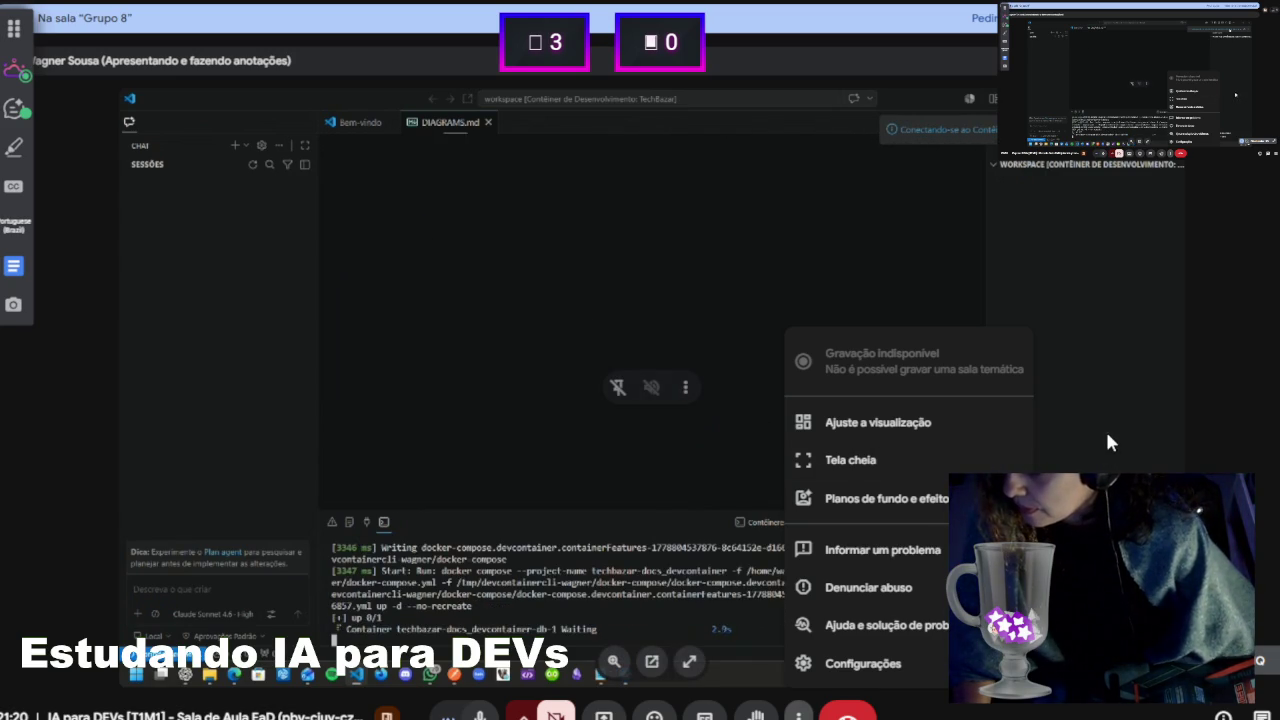
# Set the view adjustment to 'Automático (dinâmico)' and close the layout dialog
pyautogui.click(902, 422)
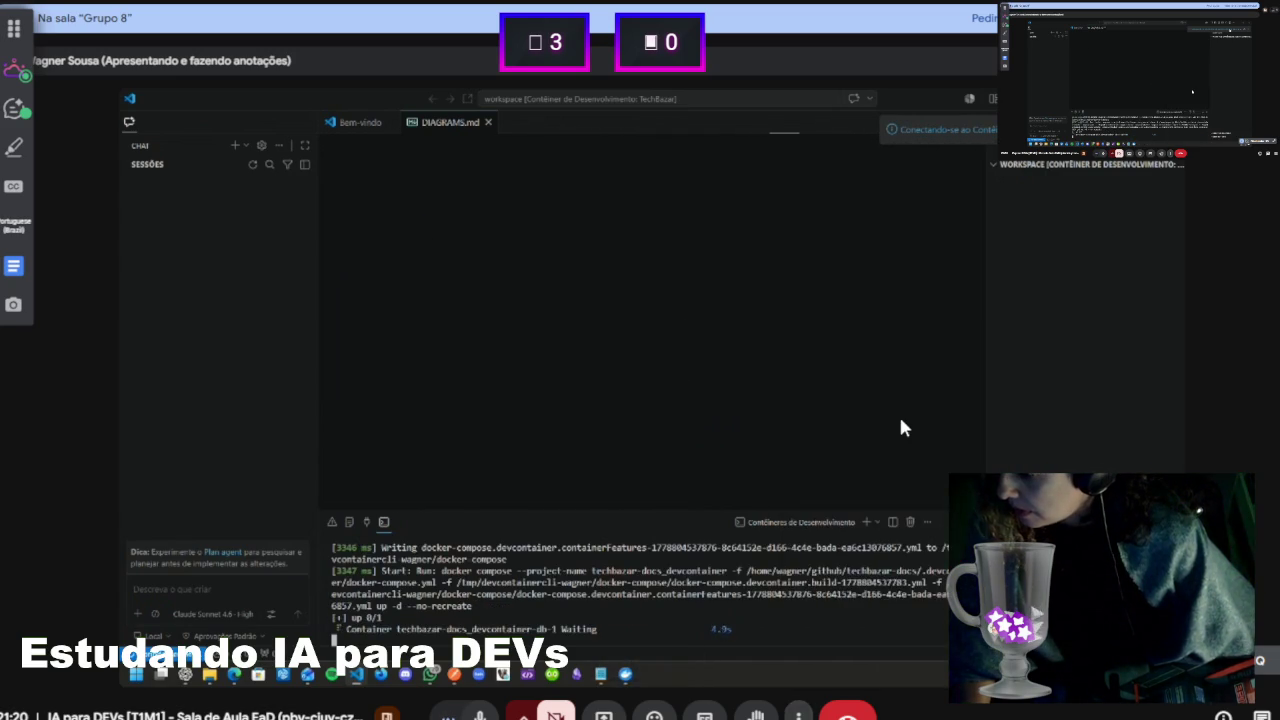
pyautogui.click(608, 272)
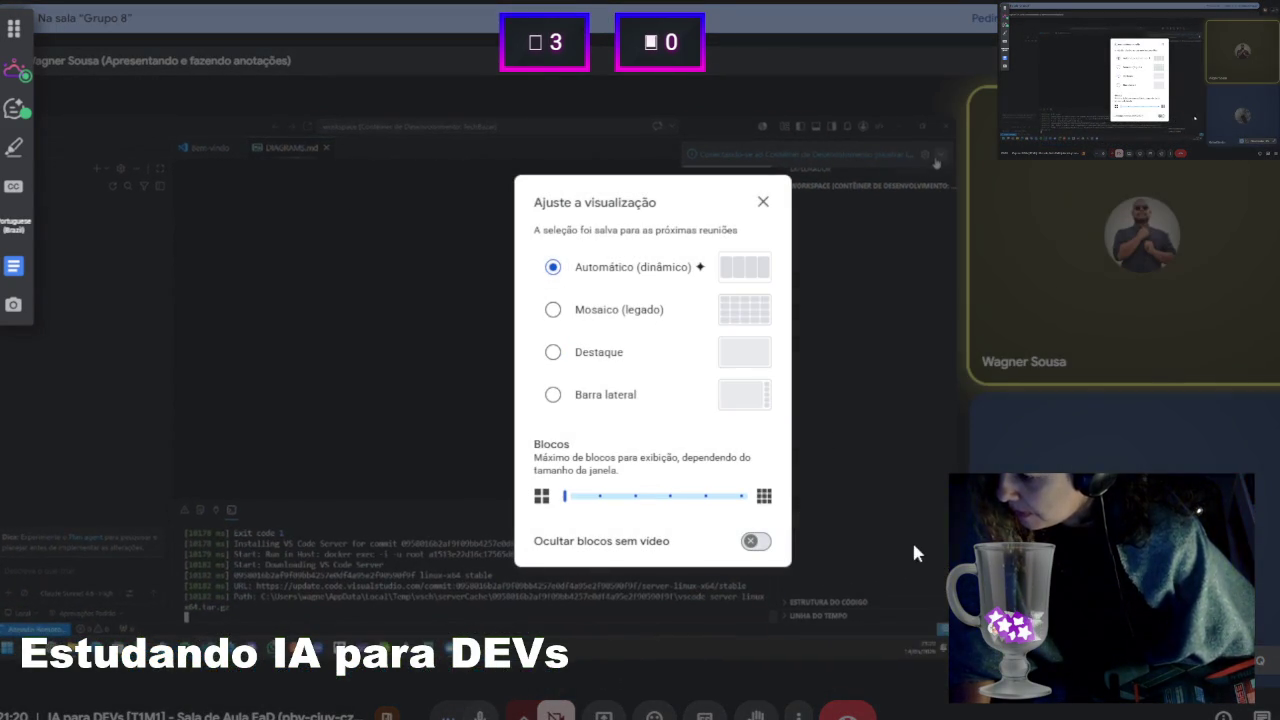
pyautogui.click(759, 203)
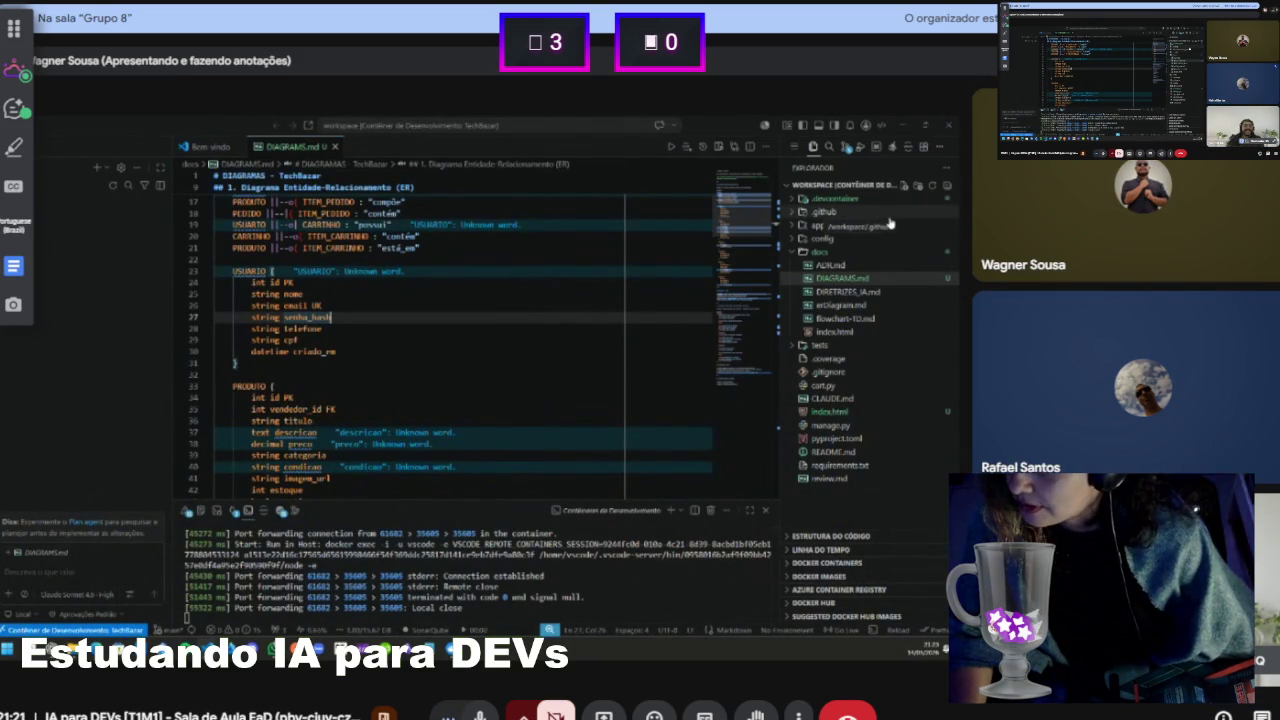
pyautogui.moveTo(361, 458)
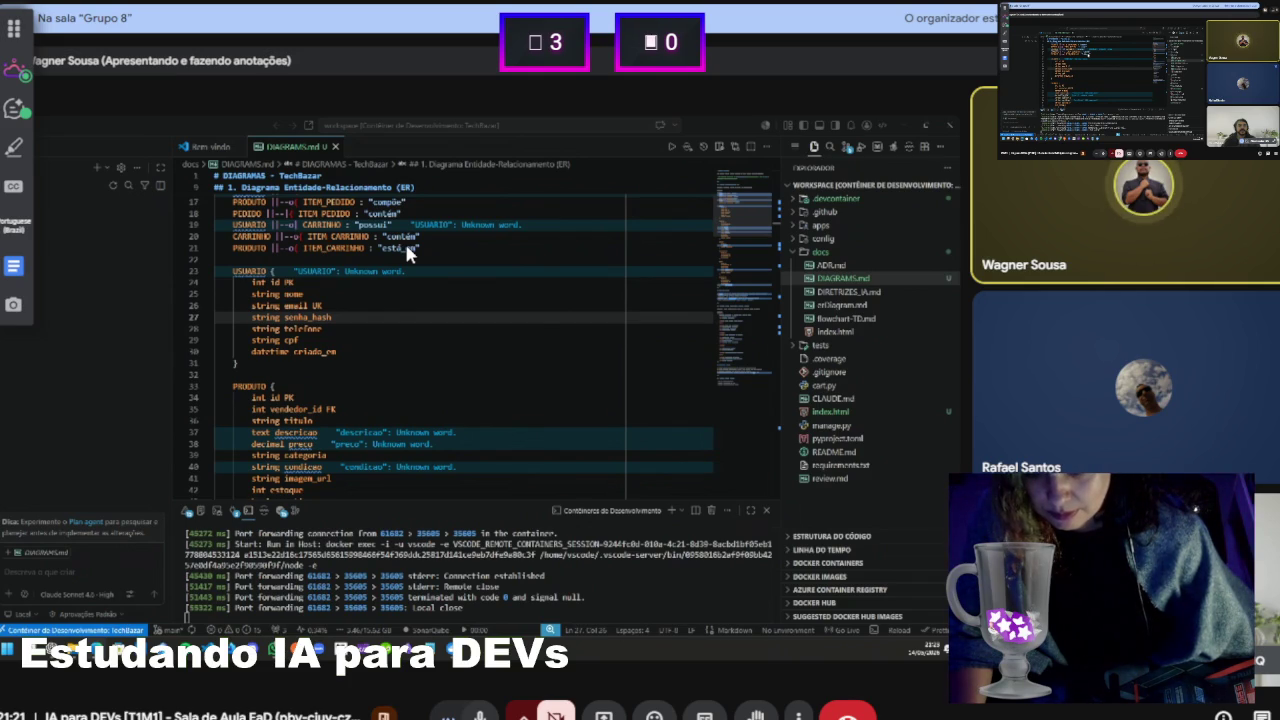
pyautogui.moveTo(292, 268)
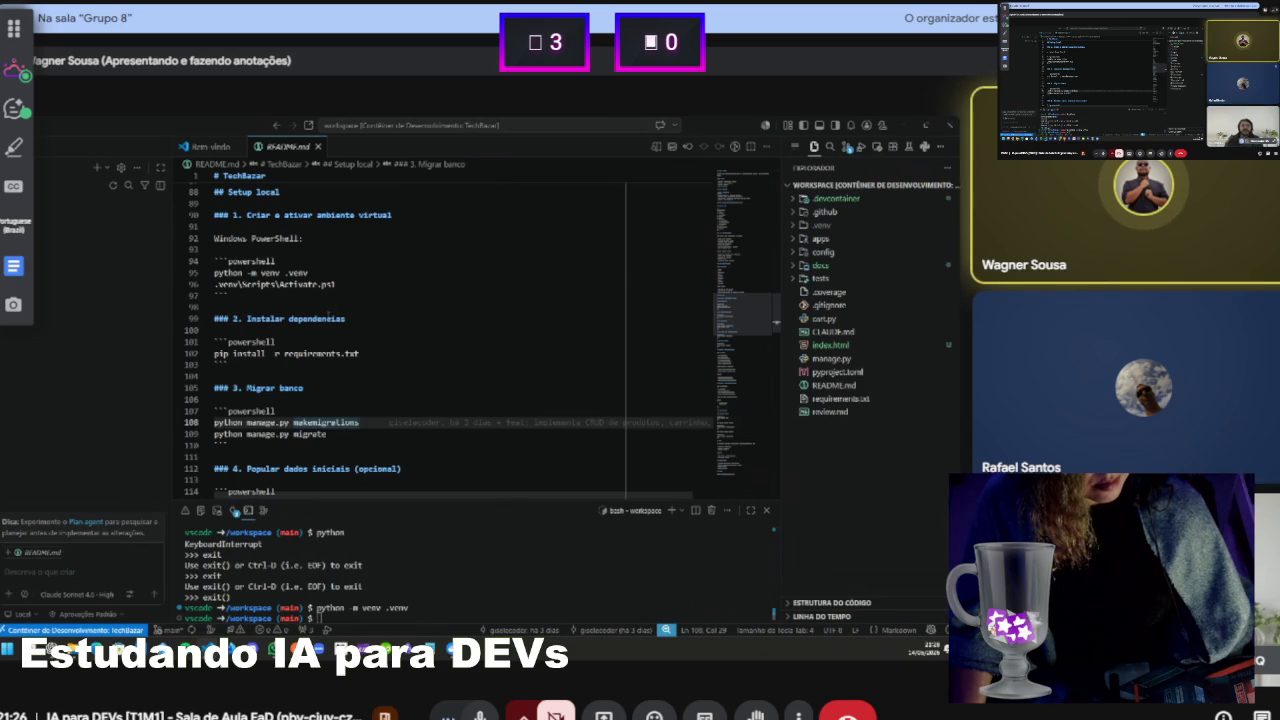
# Run the README's pip install -r requirements.txt line in the shared terminal
pyautogui.tripleClick(300, 355)
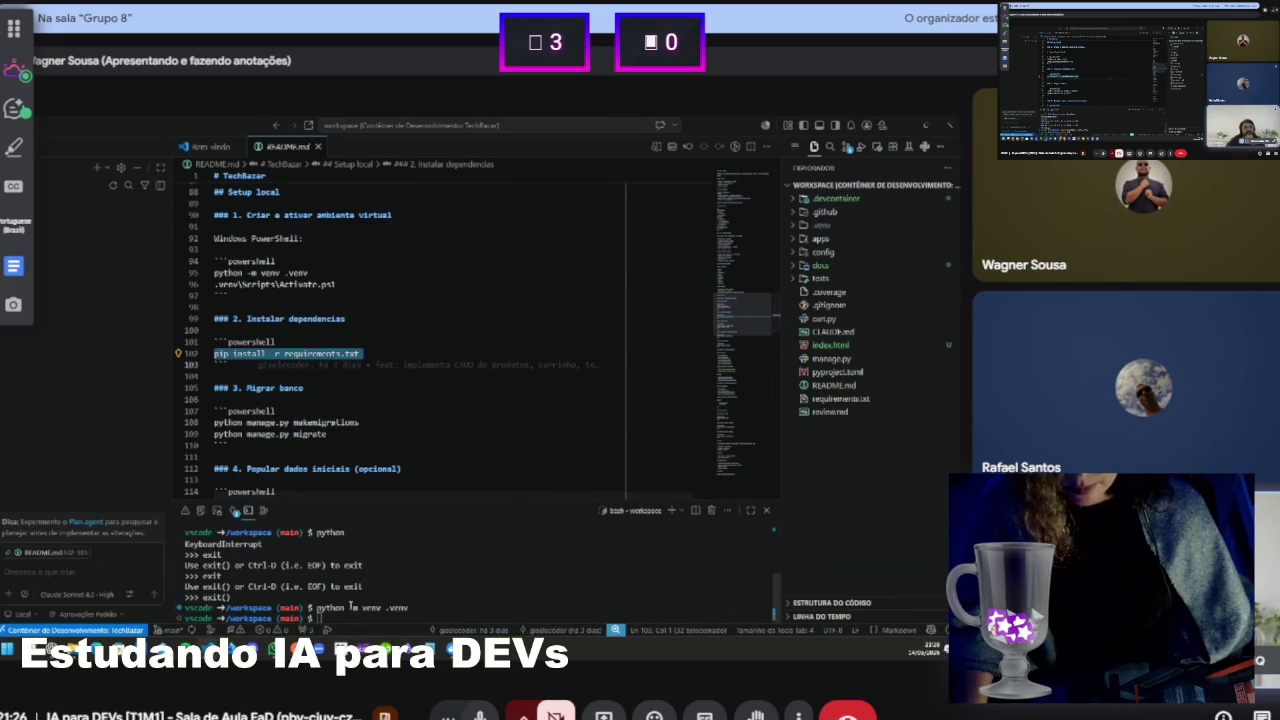
pyautogui.hotkey('ctrl', 'p')
pyautogui.write('m')
pyautogui.press('Escape')
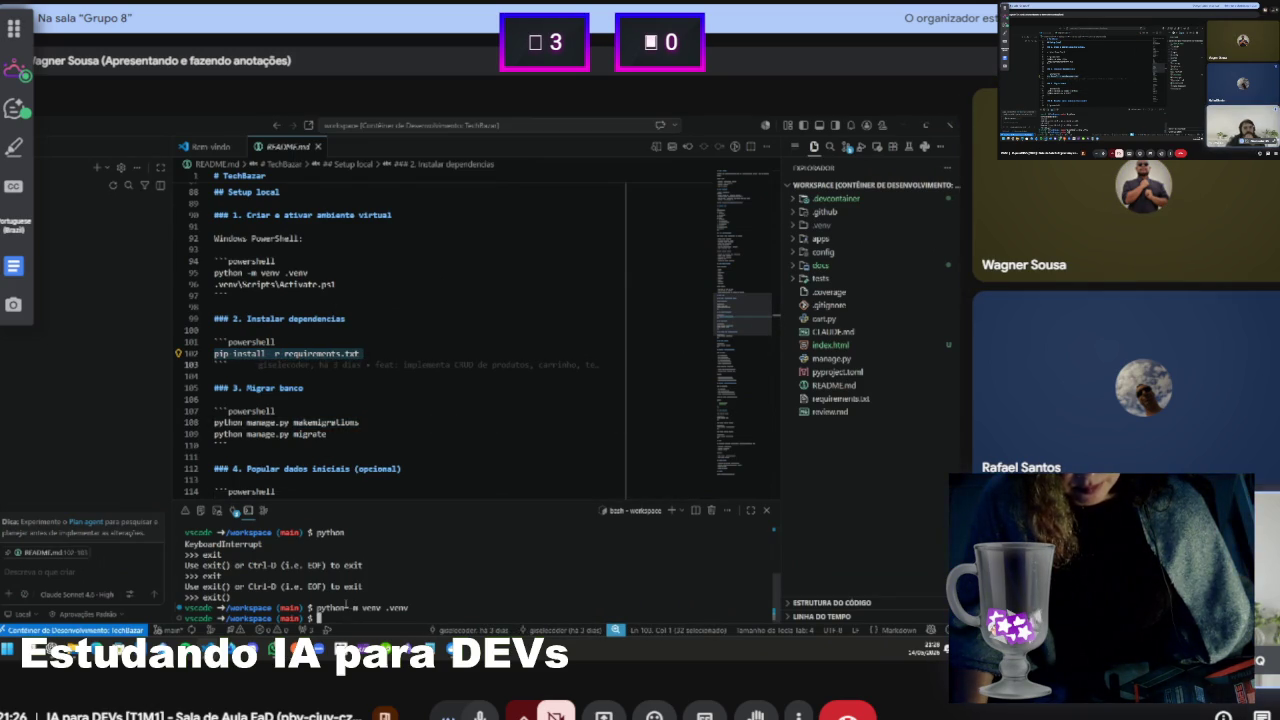
pyautogui.rightClick(346, 605)
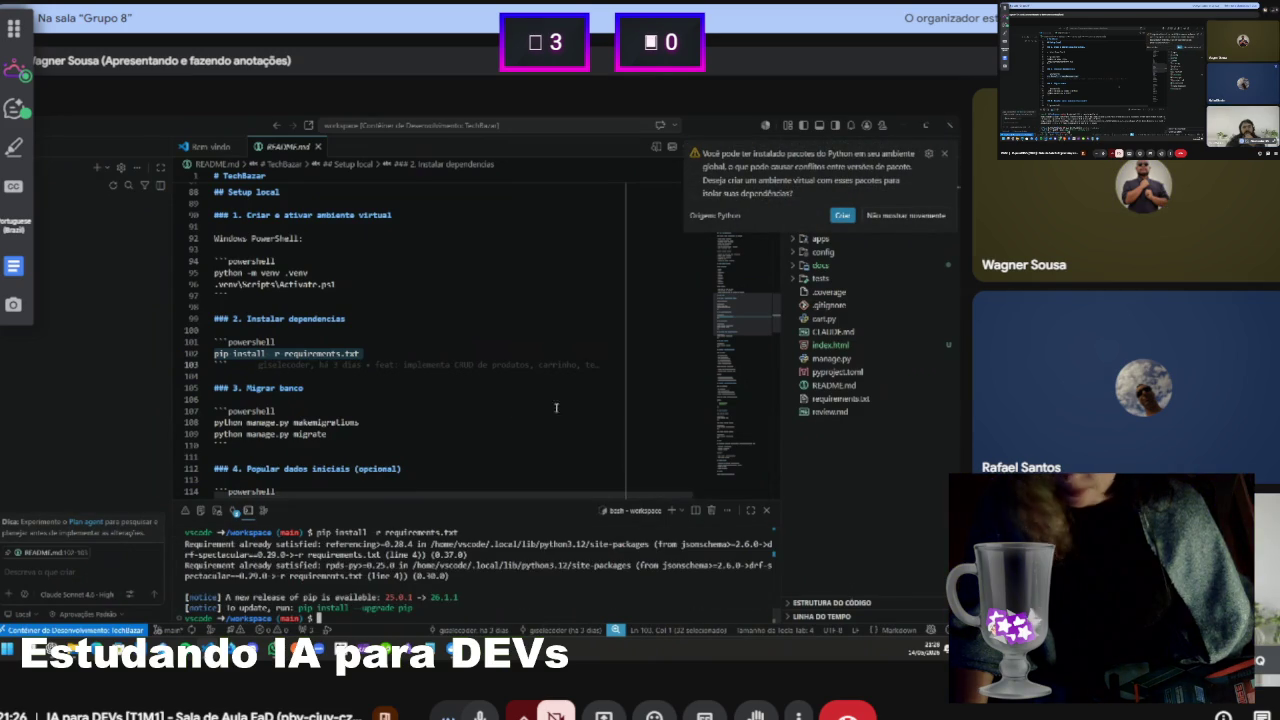
# Copy line 108's python manage.py makemigrations into the terminal and run it
pyautogui.scroll(-2, 466, 386)
pyautogui.doubleClick(338, 371)
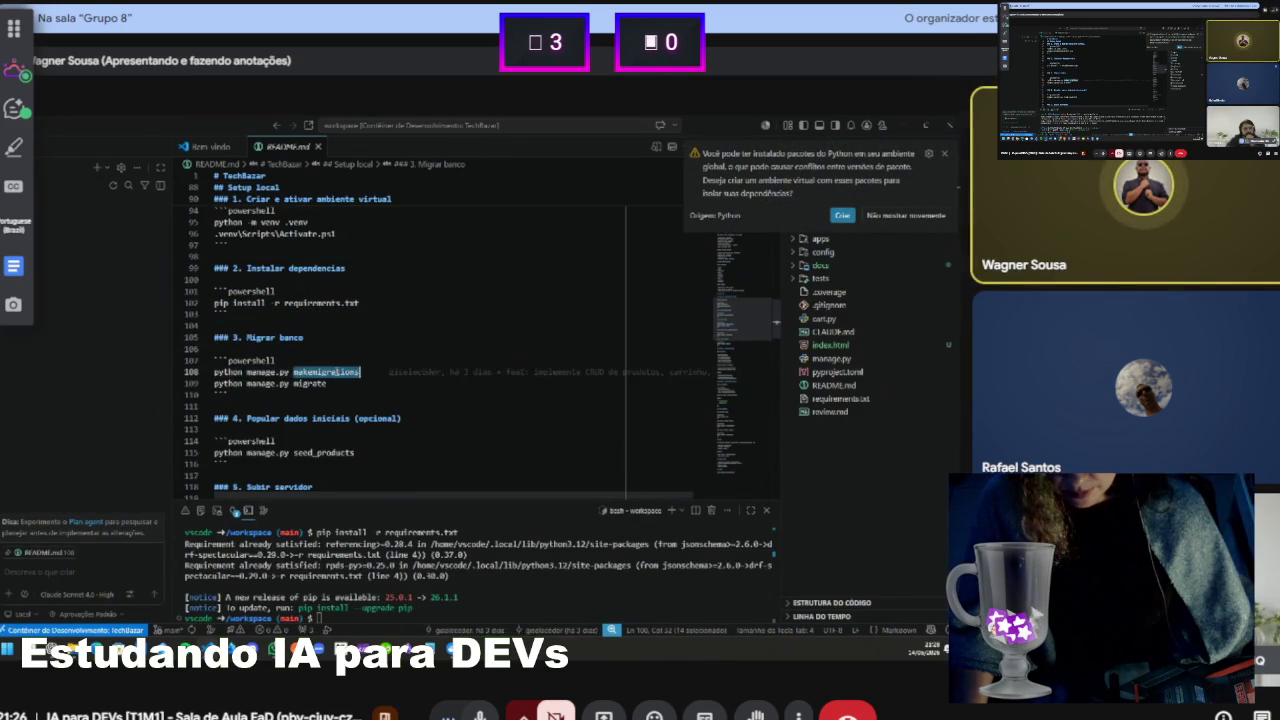
pyautogui.tripleClick(325, 371)
pyautogui.hotkey('ctrl', 'c')
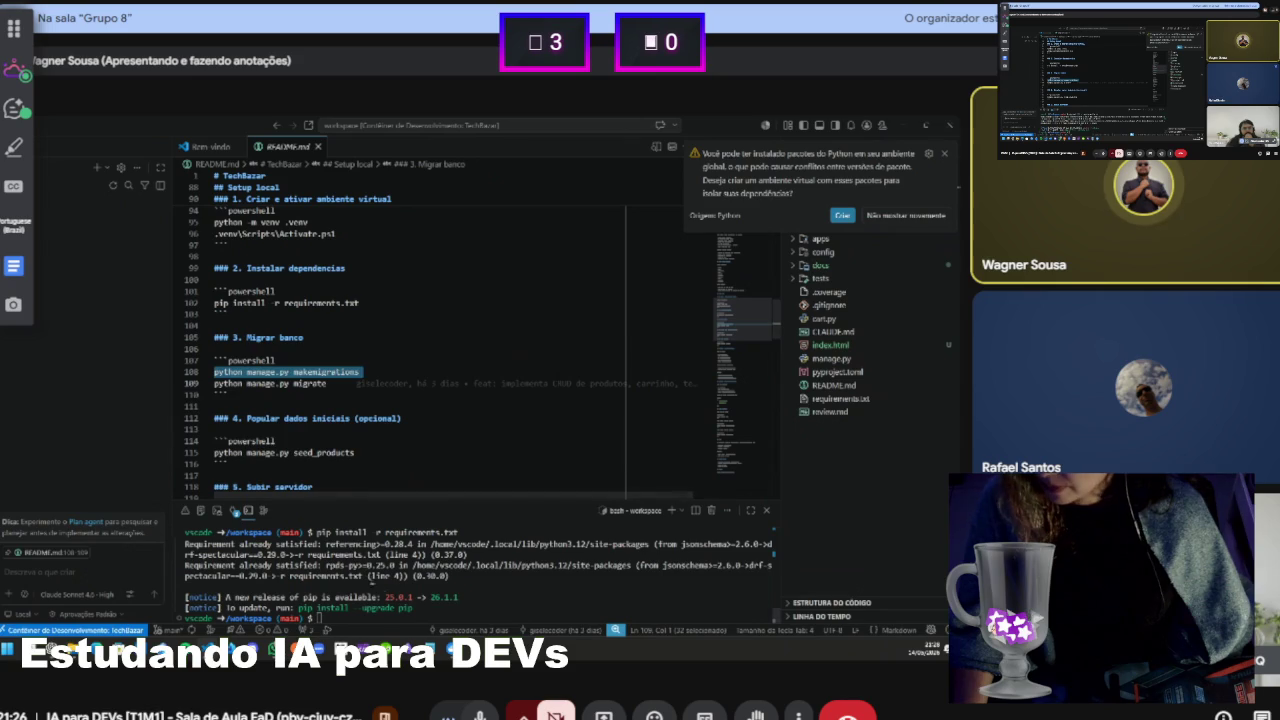
pyautogui.hotkey('ctrl', '`')
pyautogui.hotkey('ctrl', 'v')
pyautogui.press('Return')
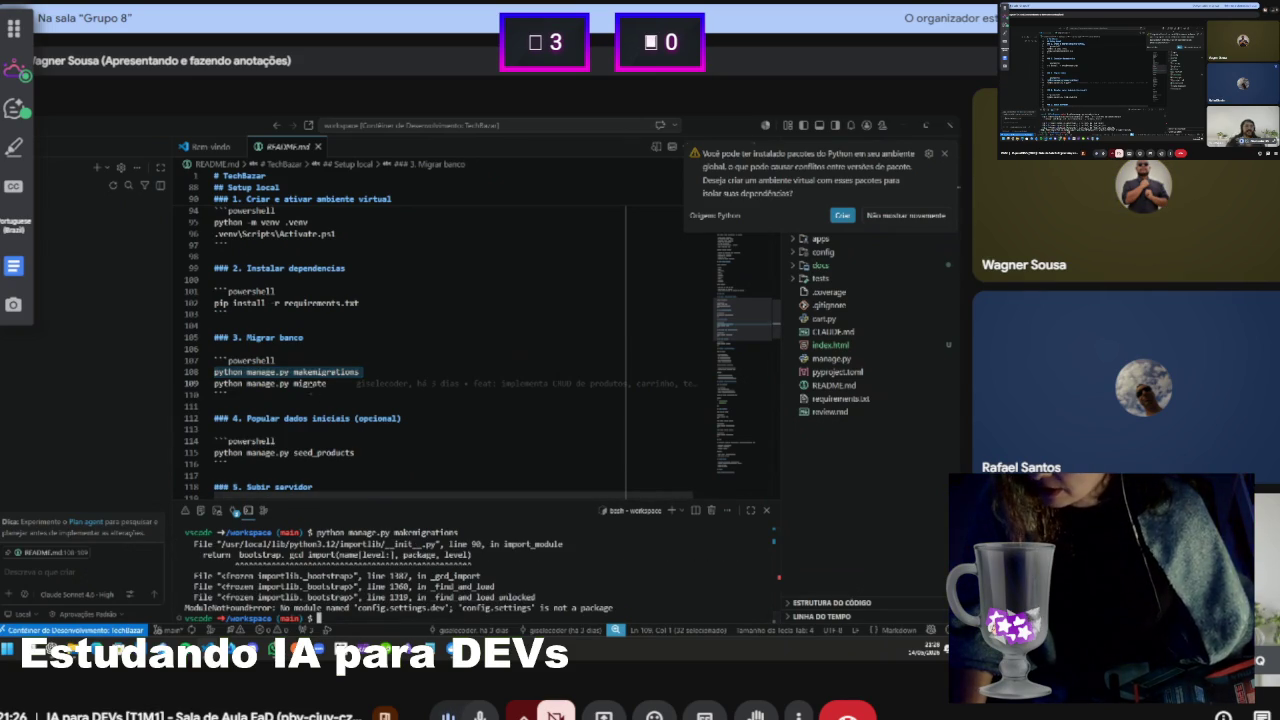
pyautogui.hotkey('ctrl', 'a')
# Select line 109's migrate command, then scroll through the makemigrations traceback in the terminal
pyautogui.tripleClick(300, 383)
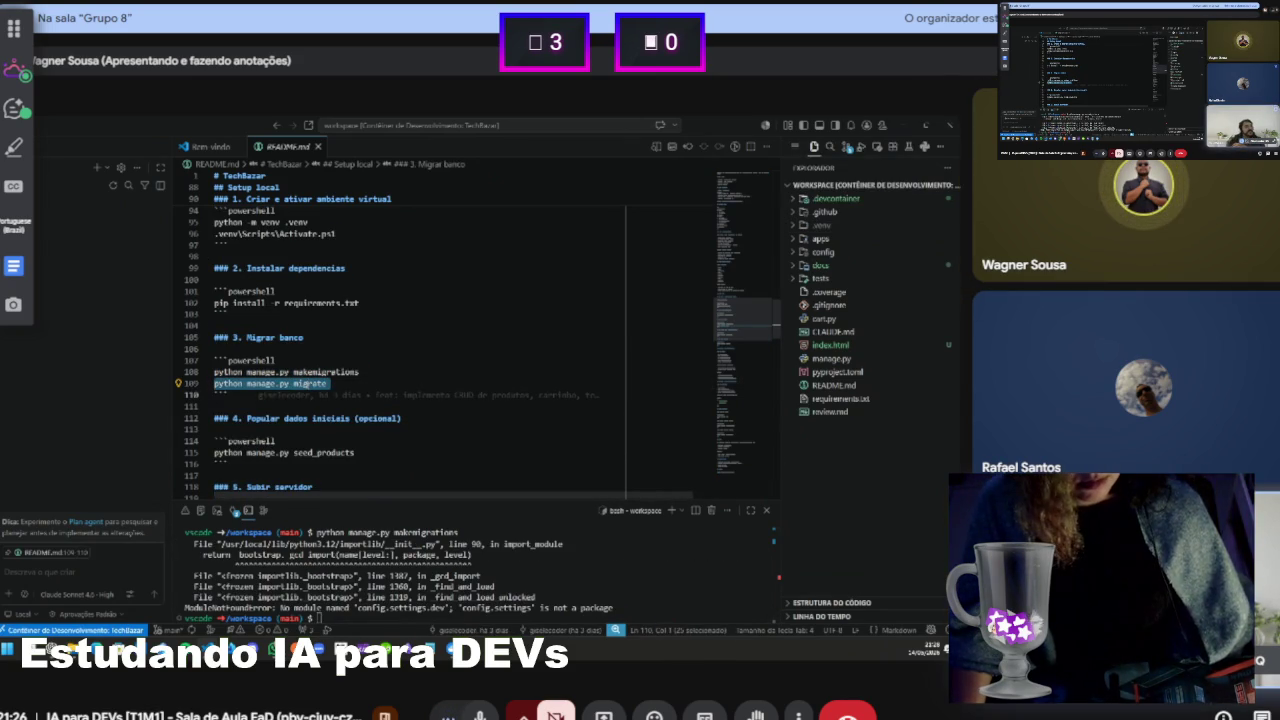
pyautogui.click(316, 618)
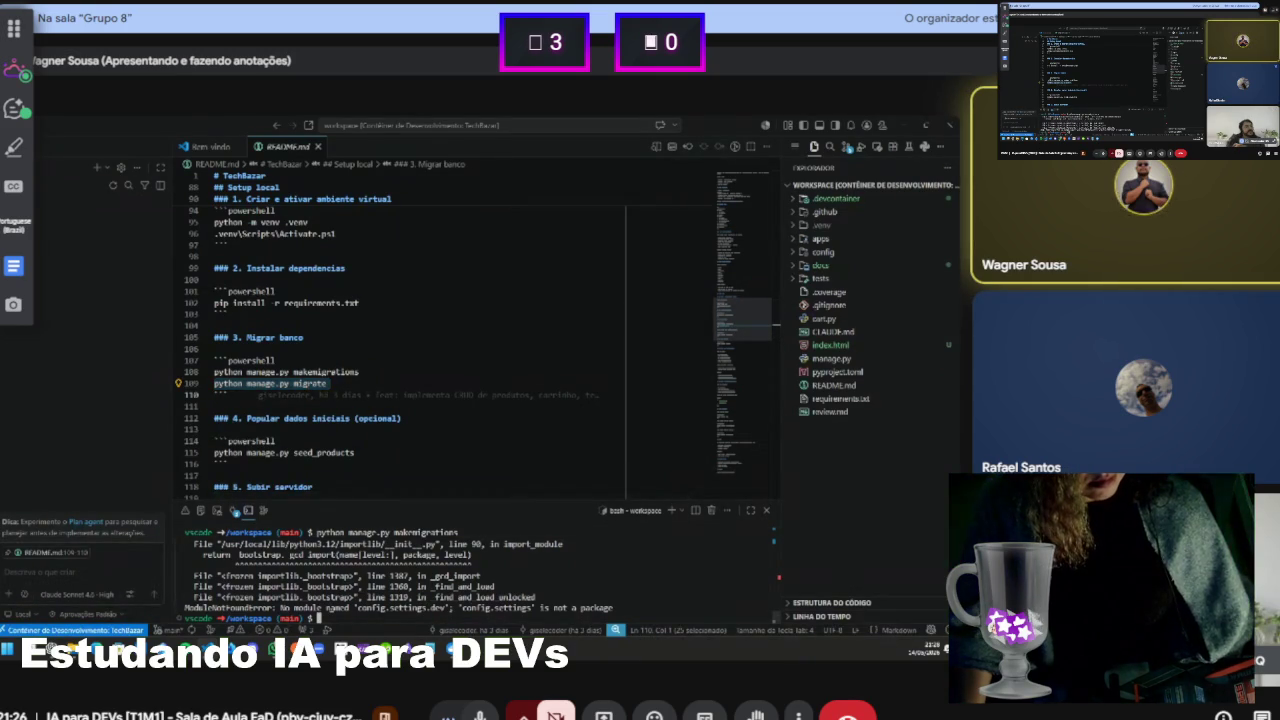
pyautogui.scroll(2, 341, 593)
pyautogui.scroll(1, 341, 593)
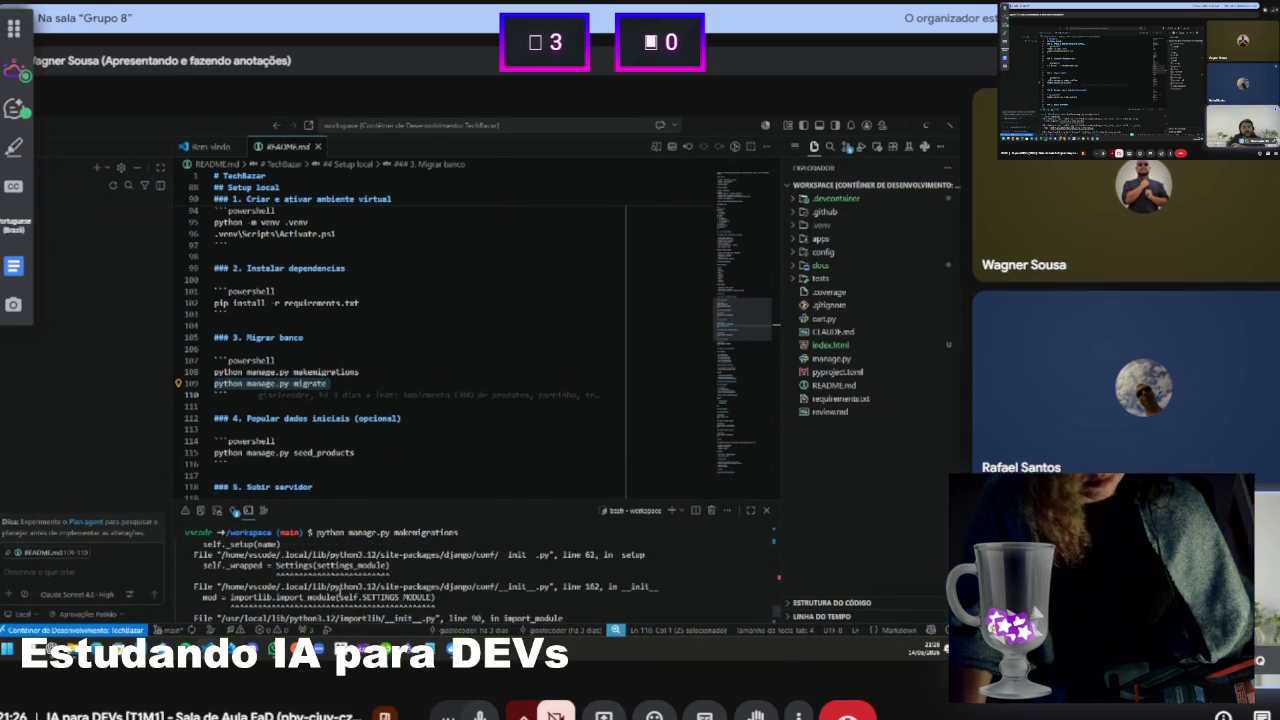
pyautogui.scroll(1, 341, 593)
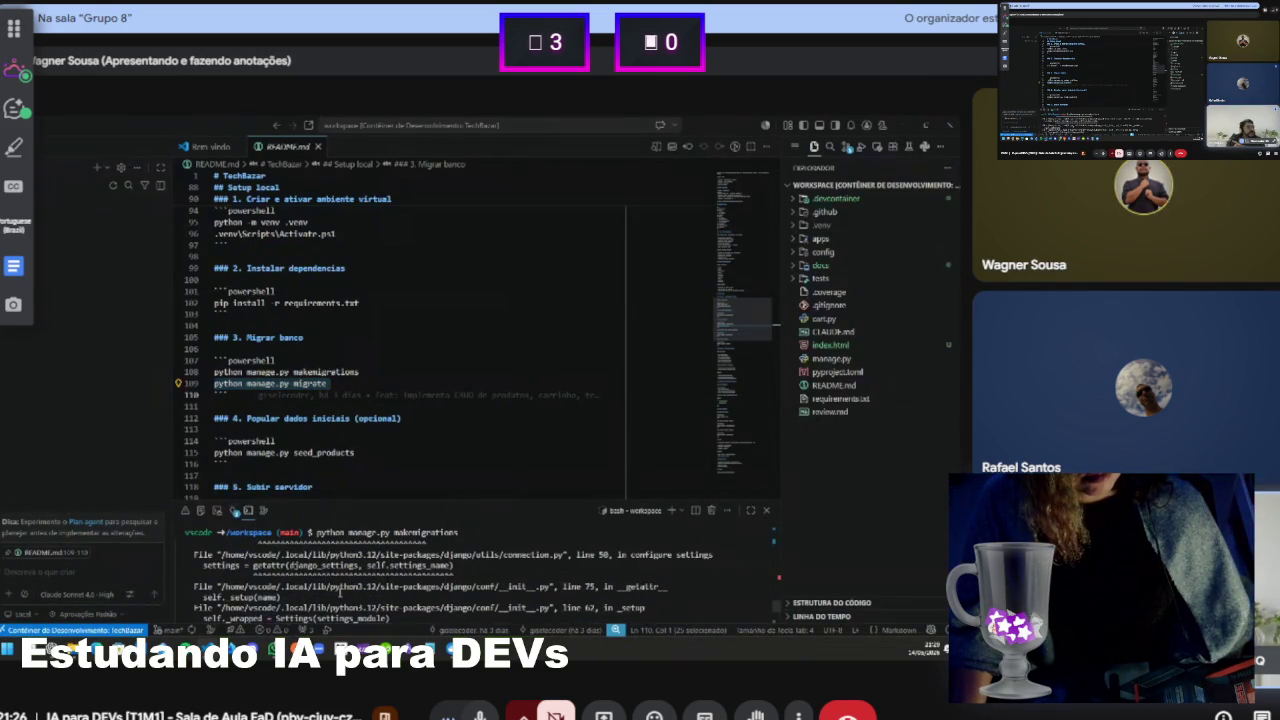
pyautogui.scroll(2, 341, 593)
pyautogui.scroll(1, 341, 593)
pyautogui.scroll(2, 341, 593)
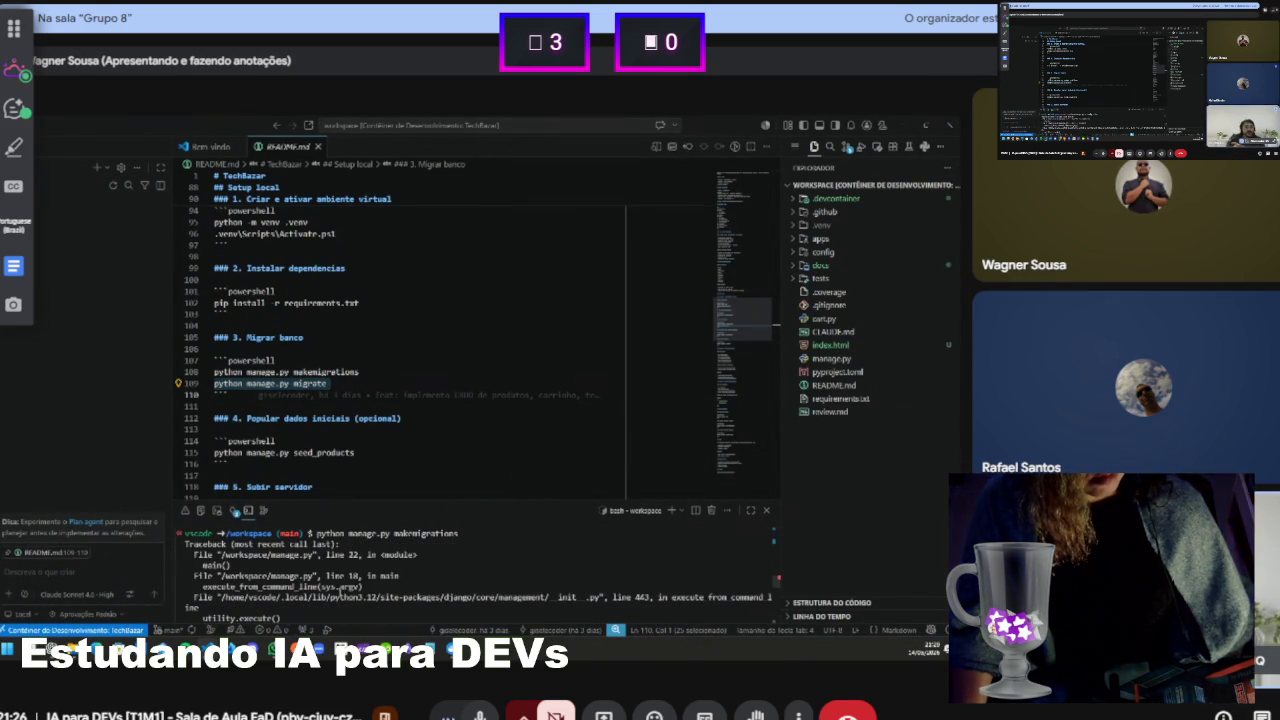
pyautogui.scroll(2, 341, 593)
pyautogui.scroll(-1, 341, 593)
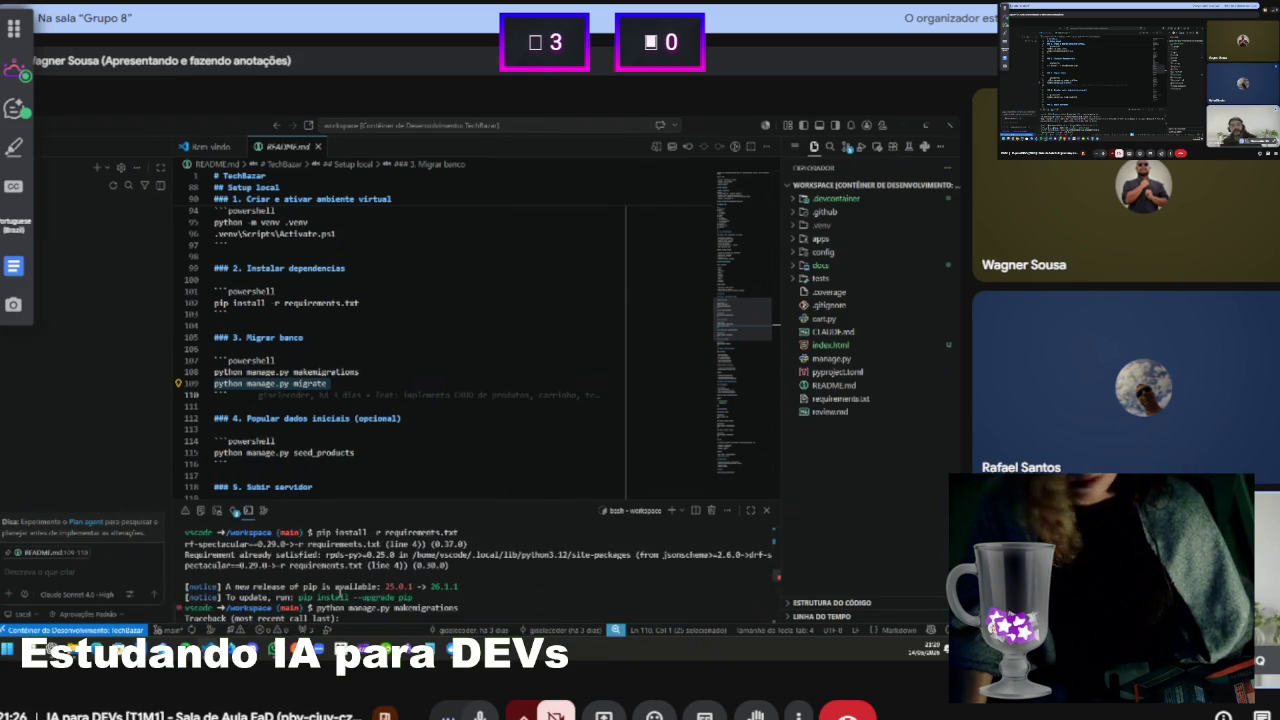
pyautogui.scroll(-1, 341, 593)
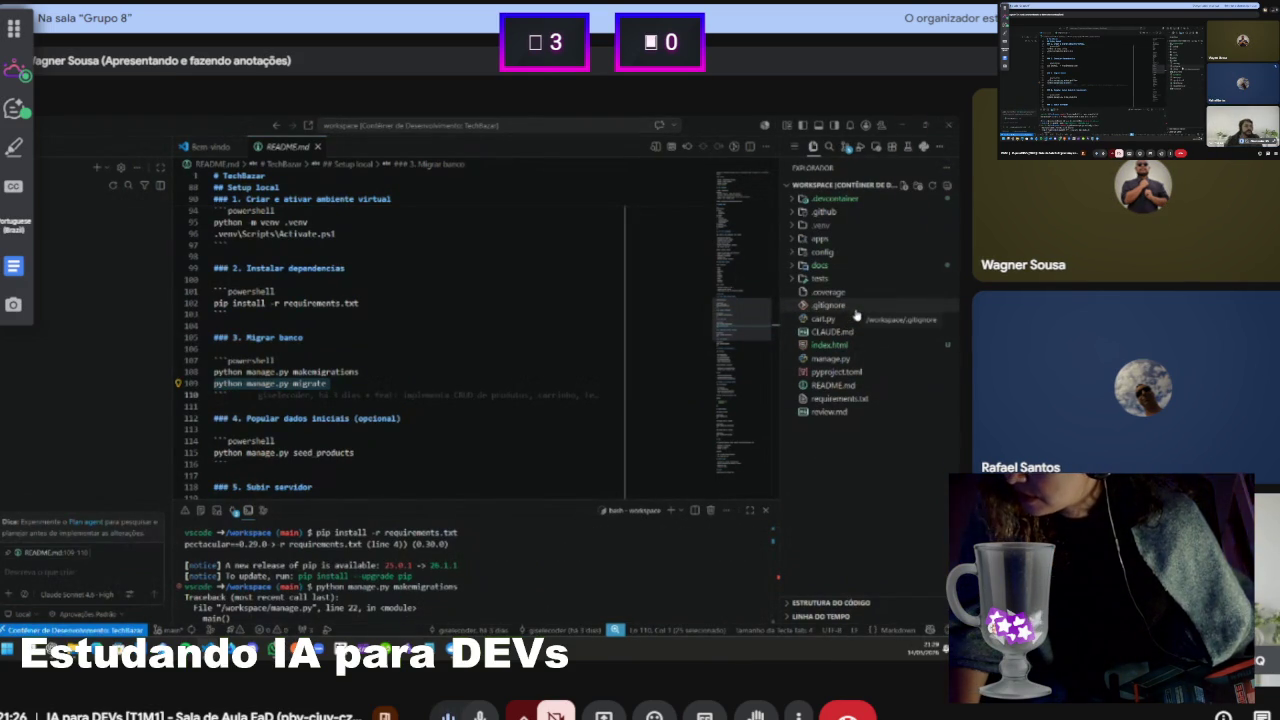
# Open manage.py, glance at the Bem-vindo tab, and return to its DJANGO_SETTINGS_MODULE 'config.settings'
pyautogui.click(828, 359)
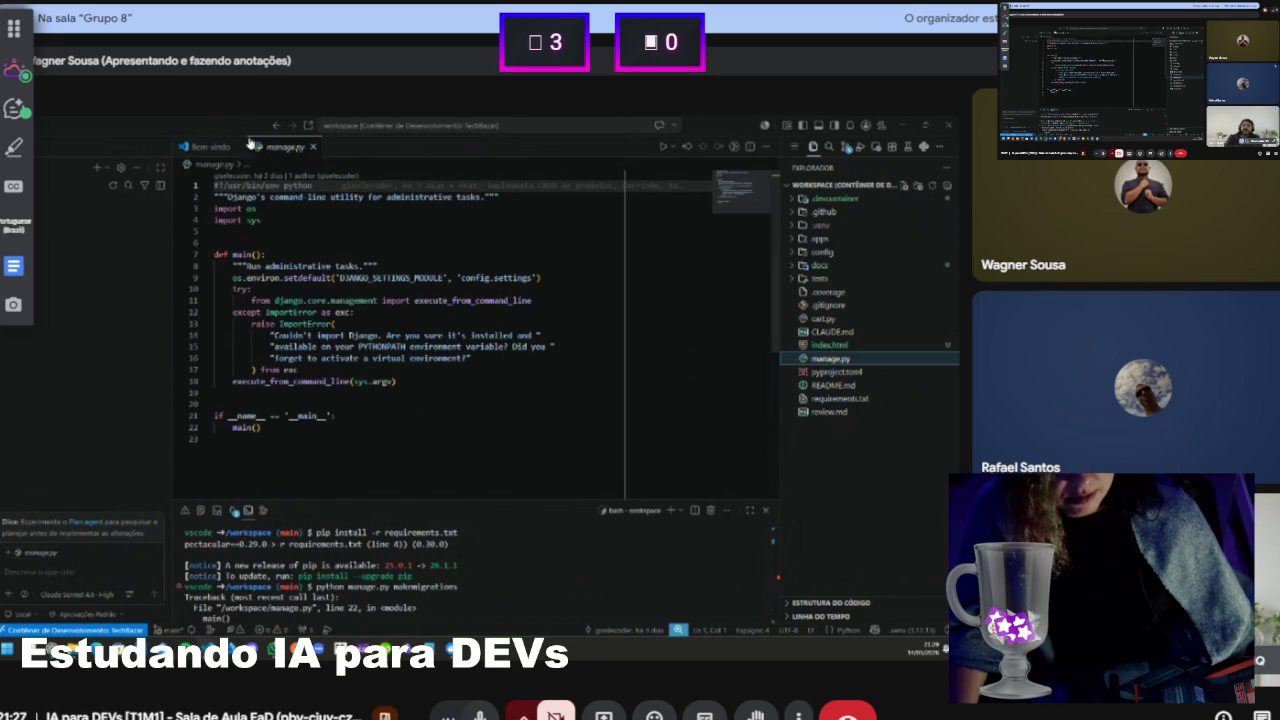
pyautogui.click(208, 148)
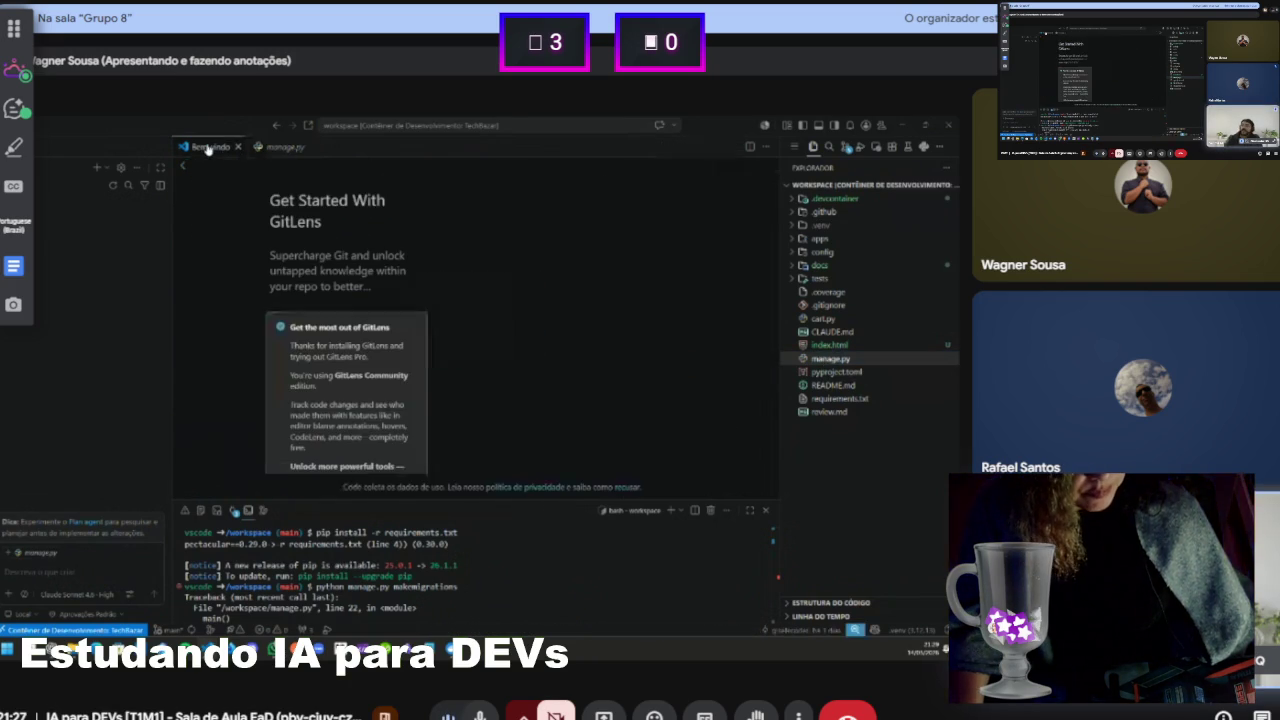
pyautogui.click(284, 147)
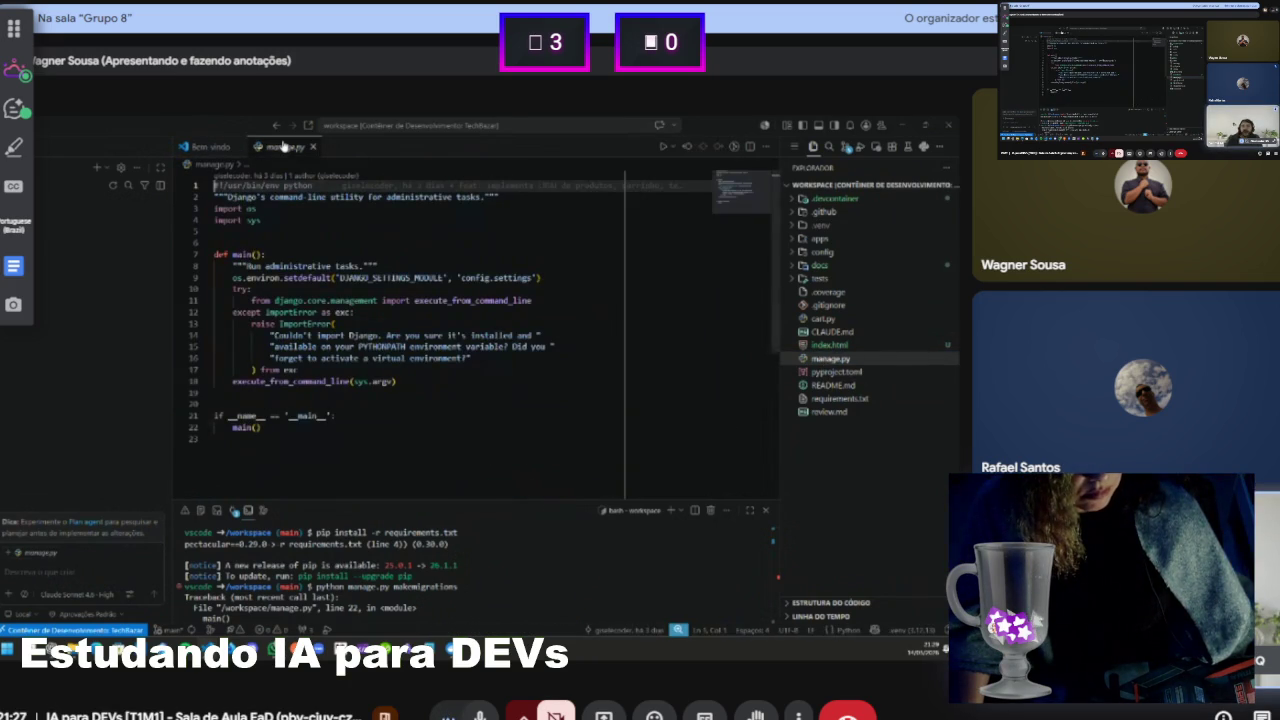
# Open README.md with its rendered Markdown preview merged into the main editor area
pyautogui.click(848, 386)
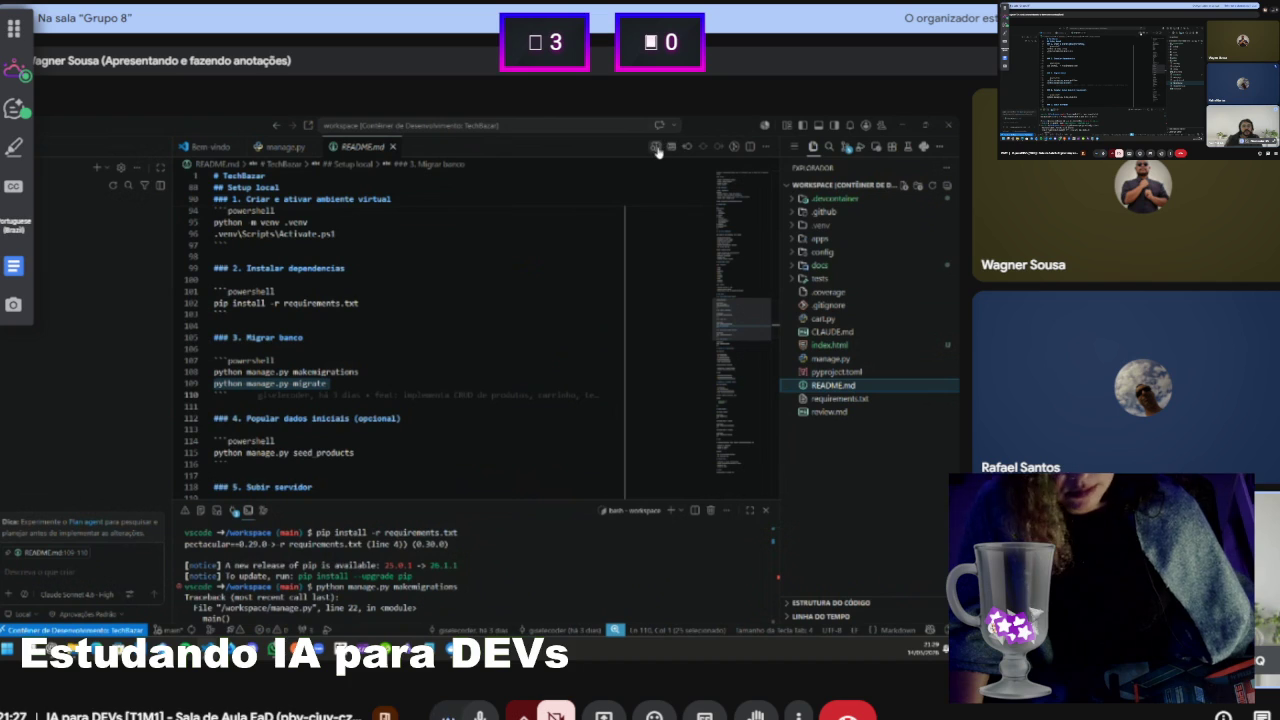
pyautogui.click(655, 147)
pyautogui.moveTo(520, 147); pyautogui.dragTo(414, 160)
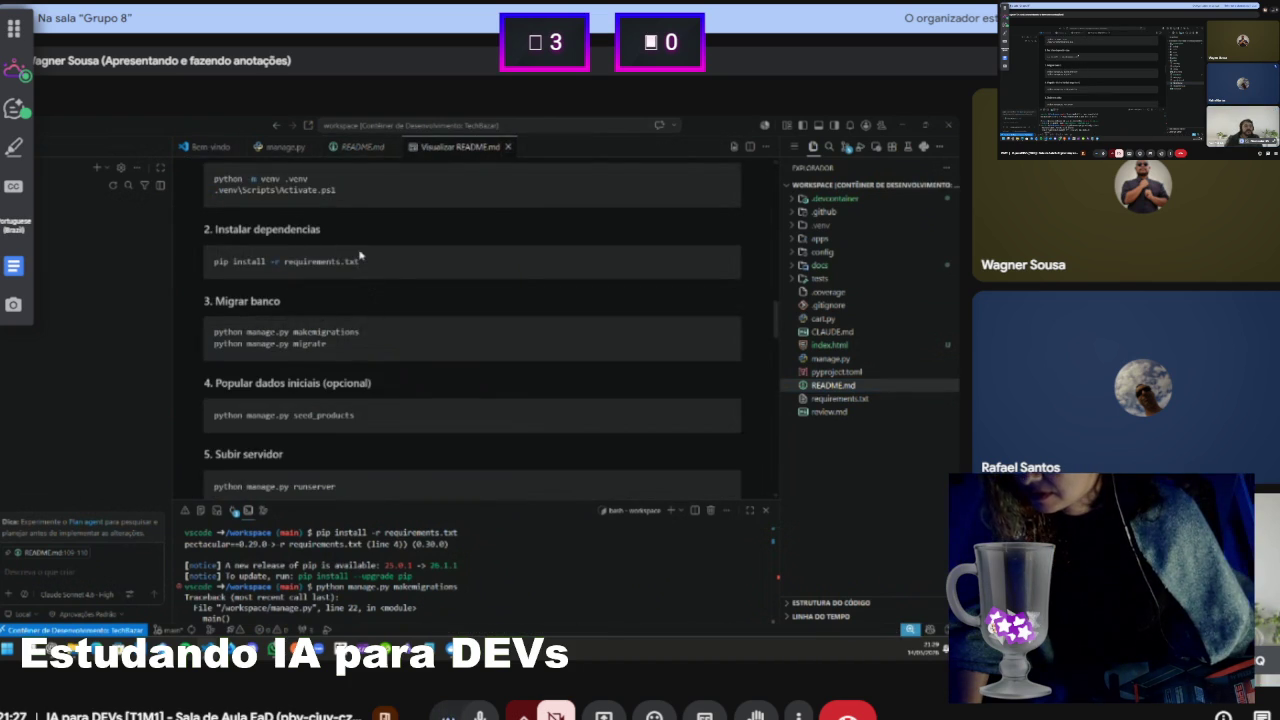
pyautogui.scroll(3, 345, 275)
pyautogui.scroll(-3, 320, 302)
# Rerun the preview's python manage.py makemigrations line in the terminal, getting the config.settings.dev error
pyautogui.moveTo(214, 331); pyautogui.dragTo(362, 331)
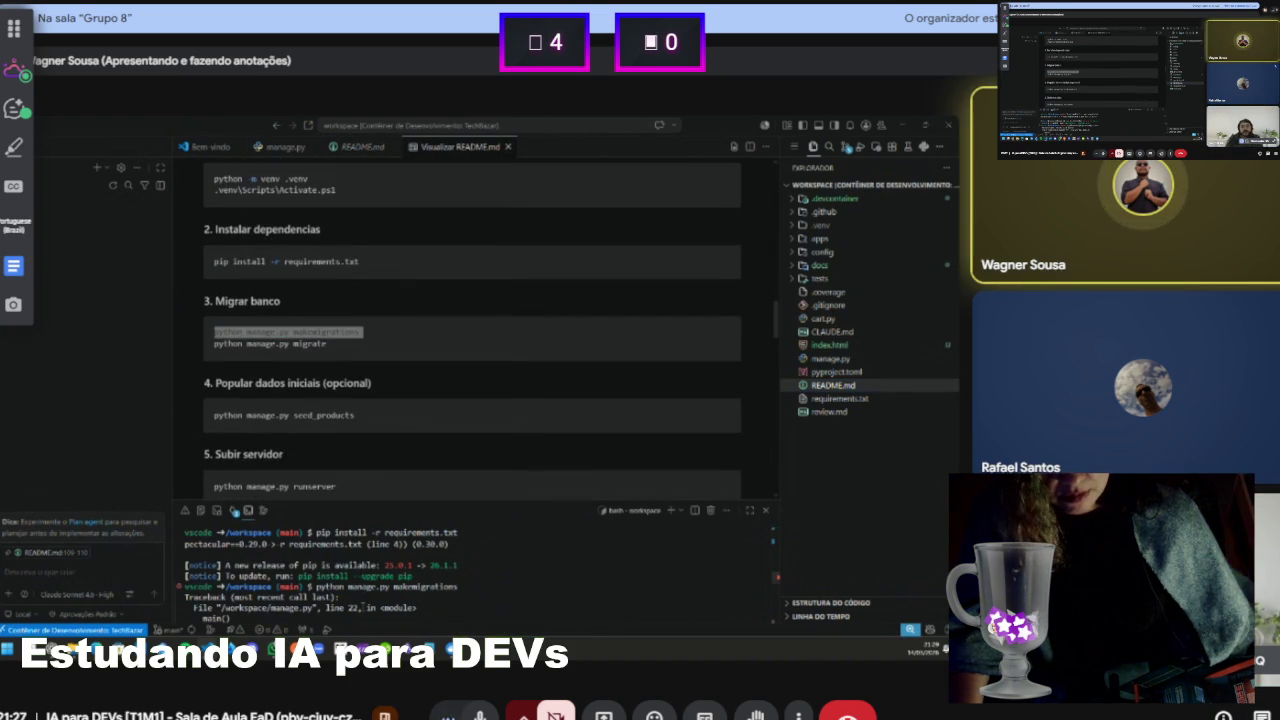
pyautogui.write('python manage.py makemigrations')
pyautogui.press('Return')
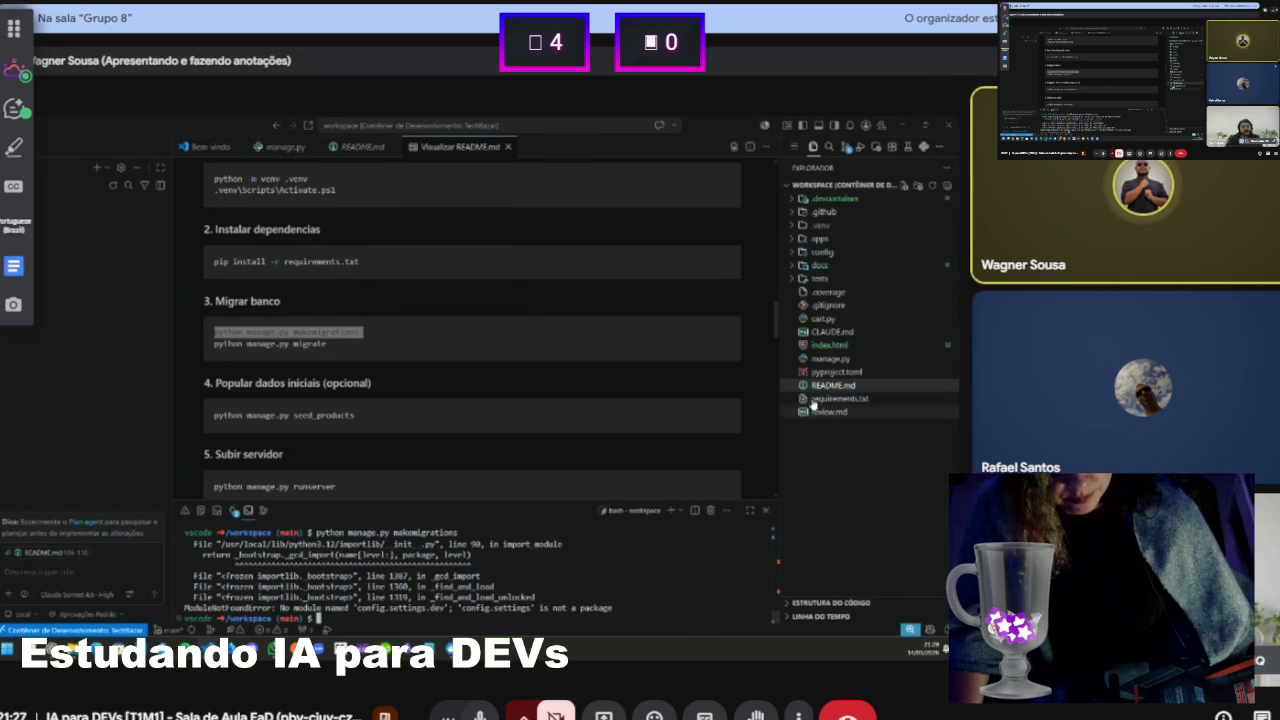
pyautogui.click(861, 252)
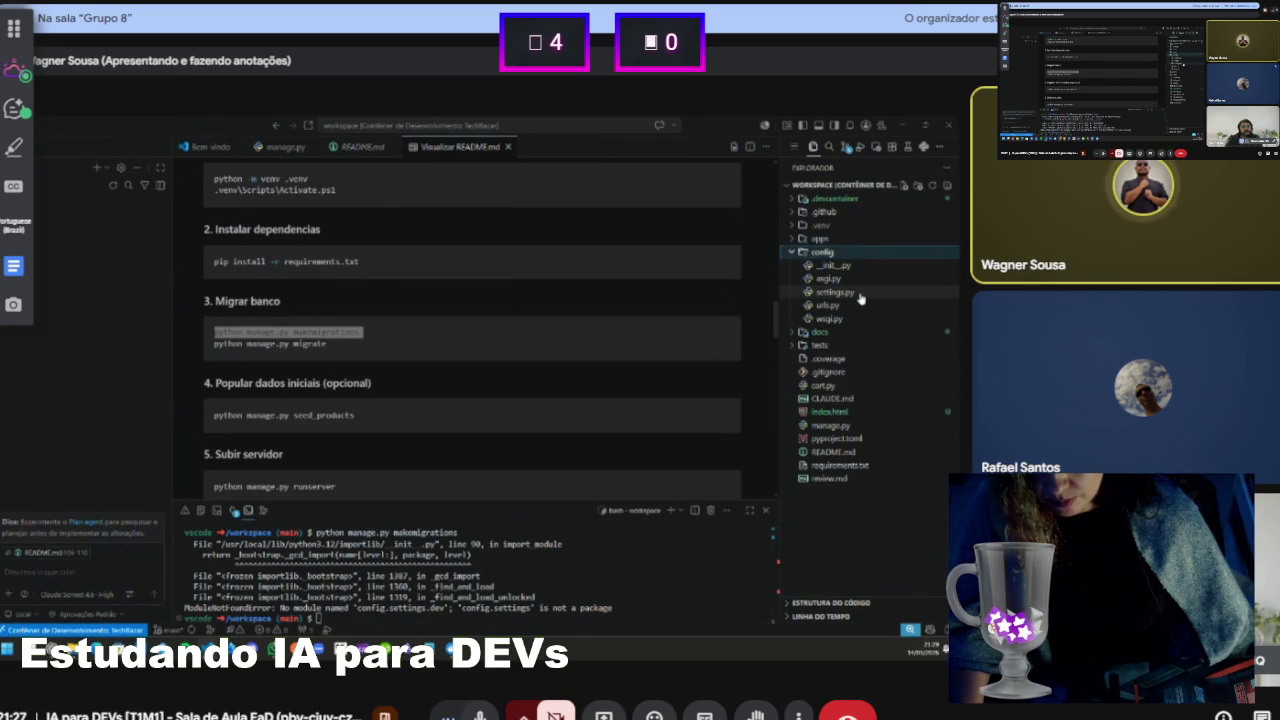
# Open config/settings.py and place the cursor near its Path import
pyautogui.click(858, 292)
pyautogui.click(359, 211)
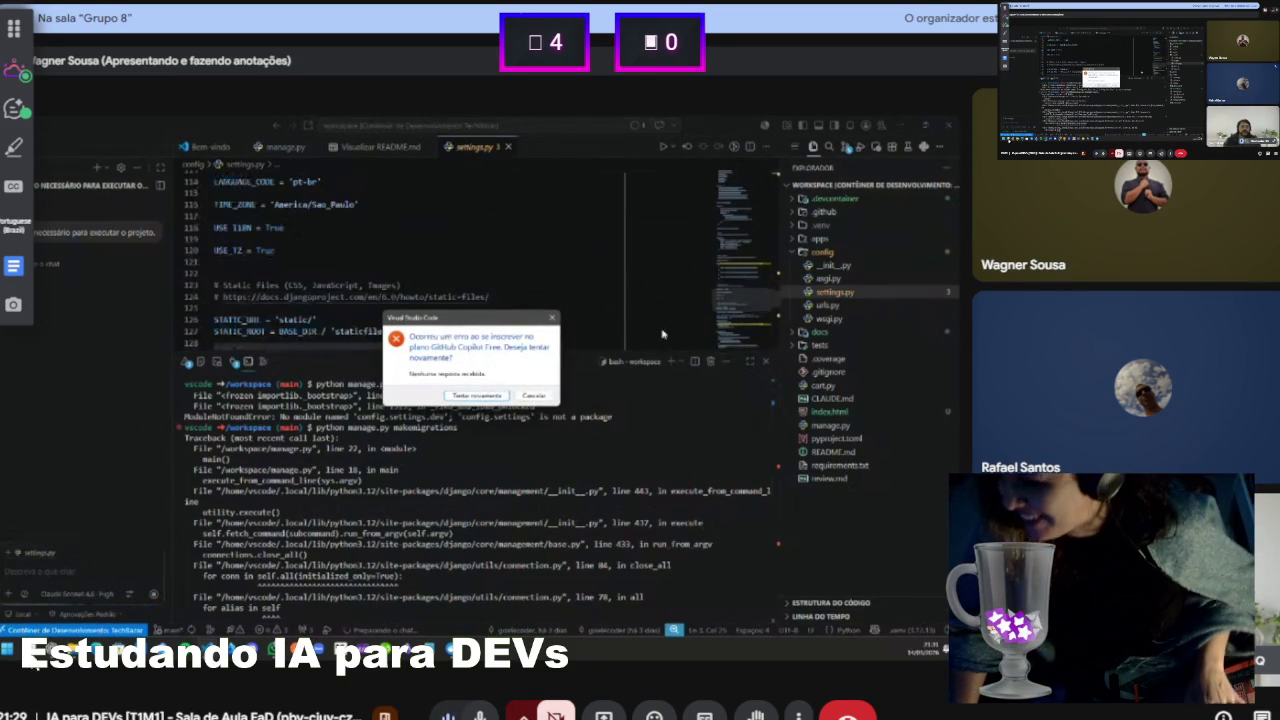
# Start bringing up the Extensions view to search for 'codex'
pyautogui.moveTo(380, 604)
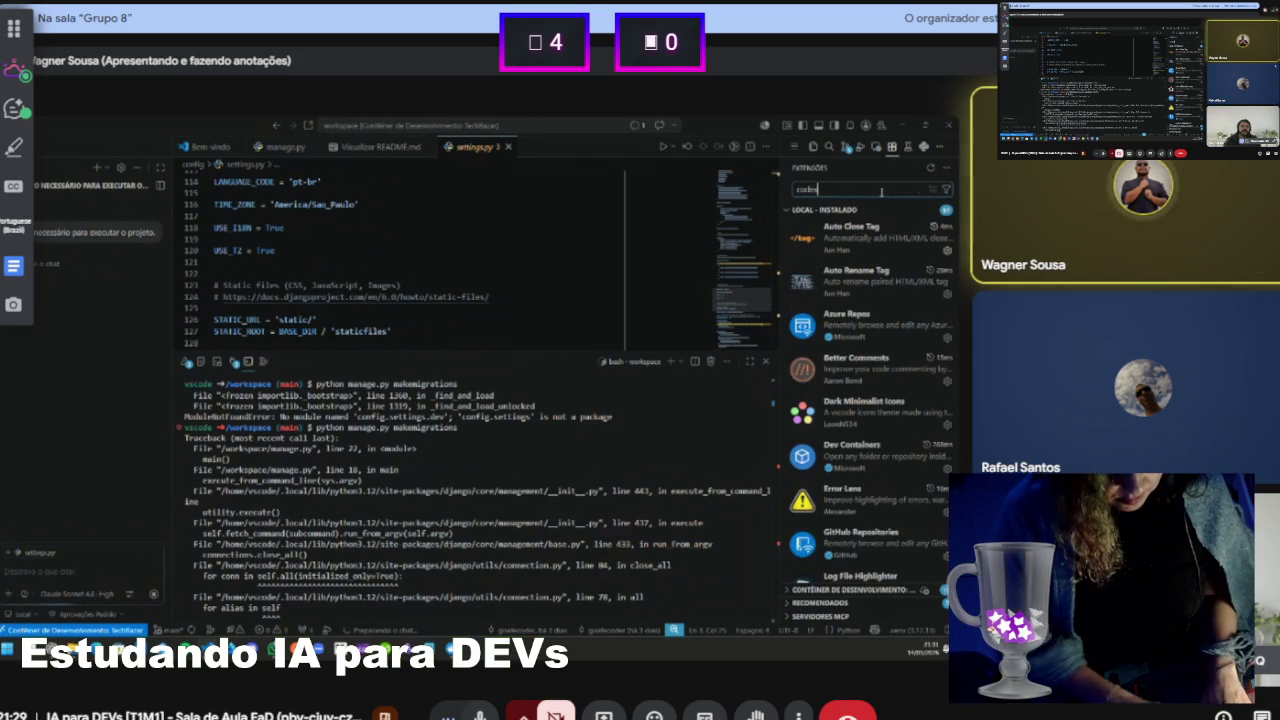
# Dismiss the Copilot subscription error and install the 'Codex – OpenAI's coding agent' extension
pyautogui.write('x')
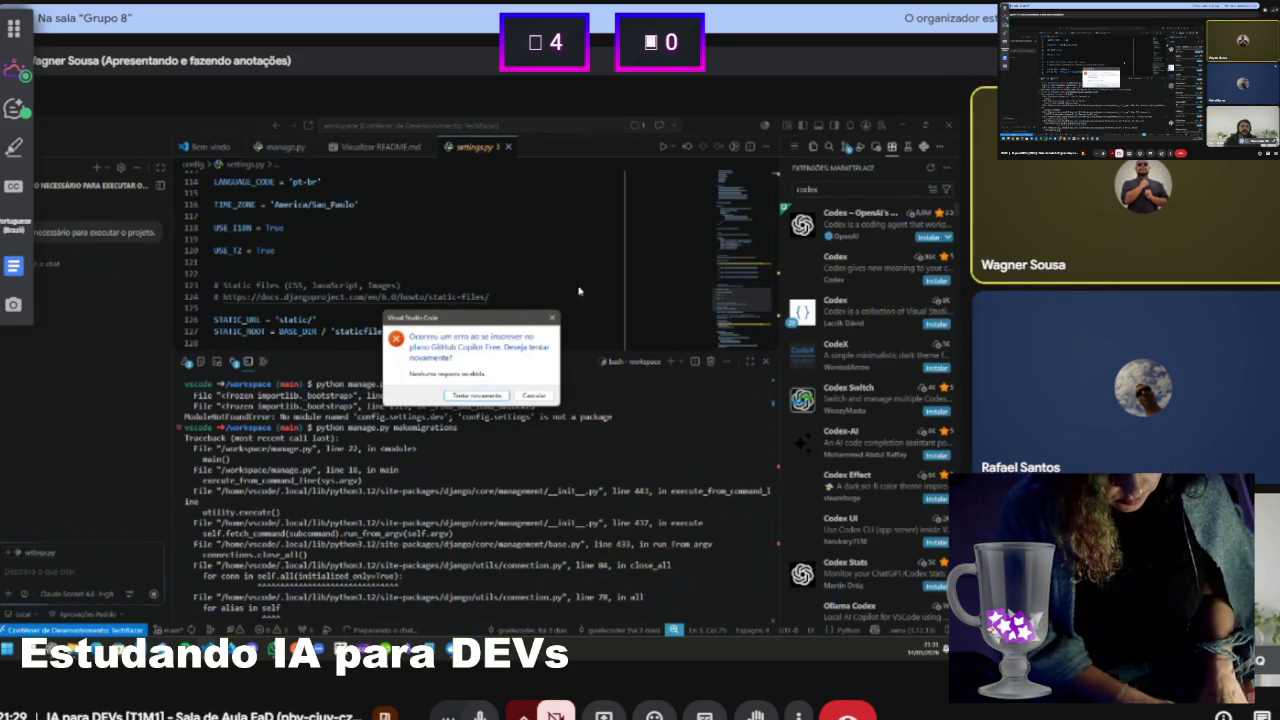
pyautogui.click(537, 392)
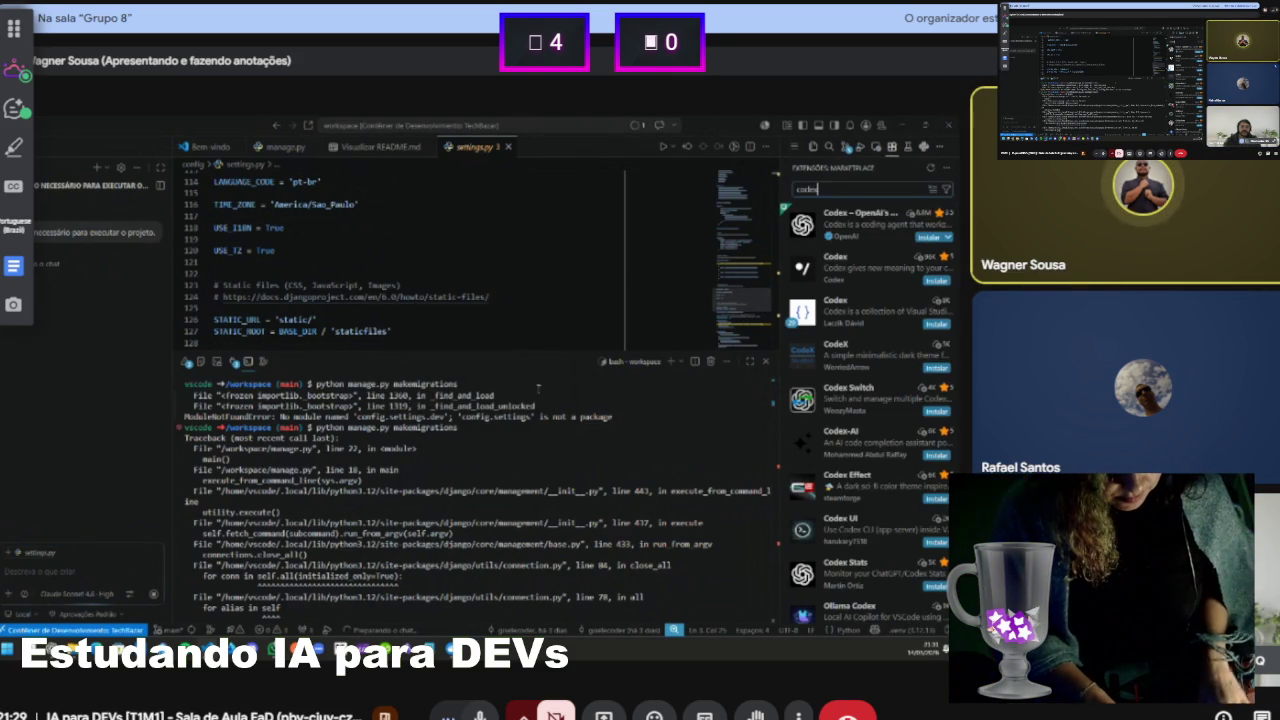
pyautogui.click(884, 238)
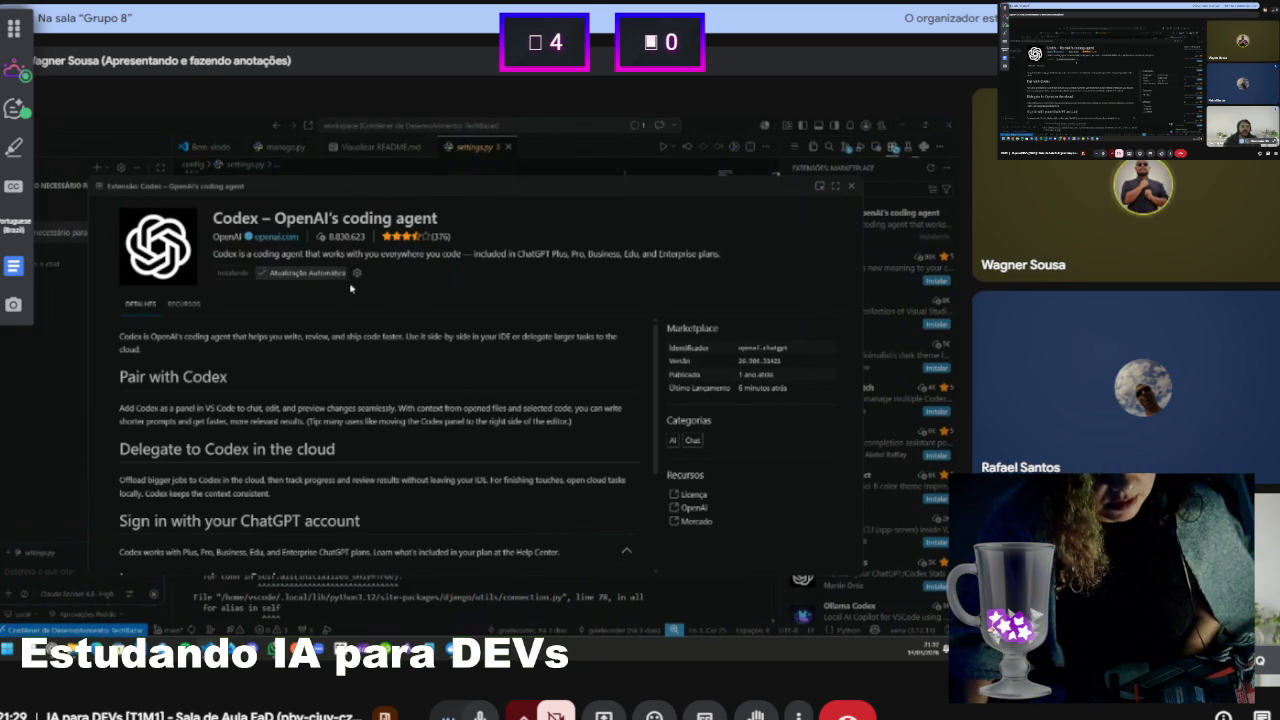
# Close the Codex details and start signing in with ChatGPT via 'Entrar com o ChatGPT'
pyautogui.tripleClick(455, 399)
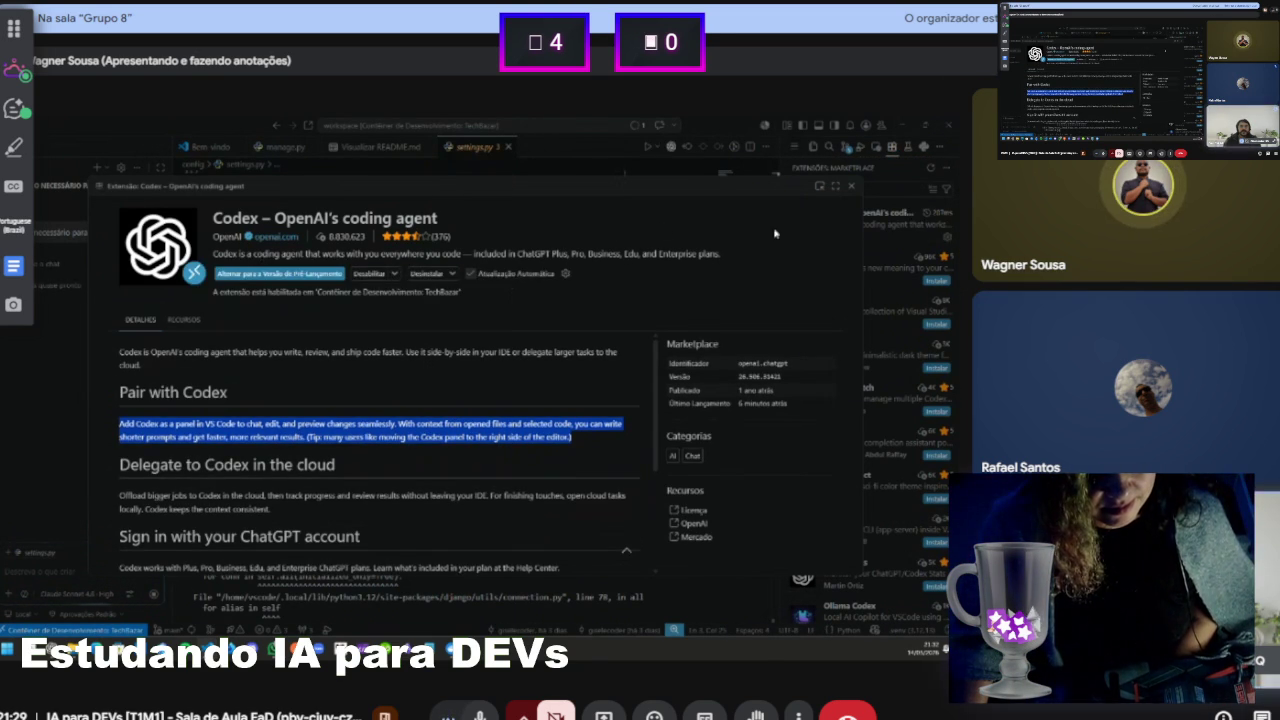
pyautogui.click(851, 190)
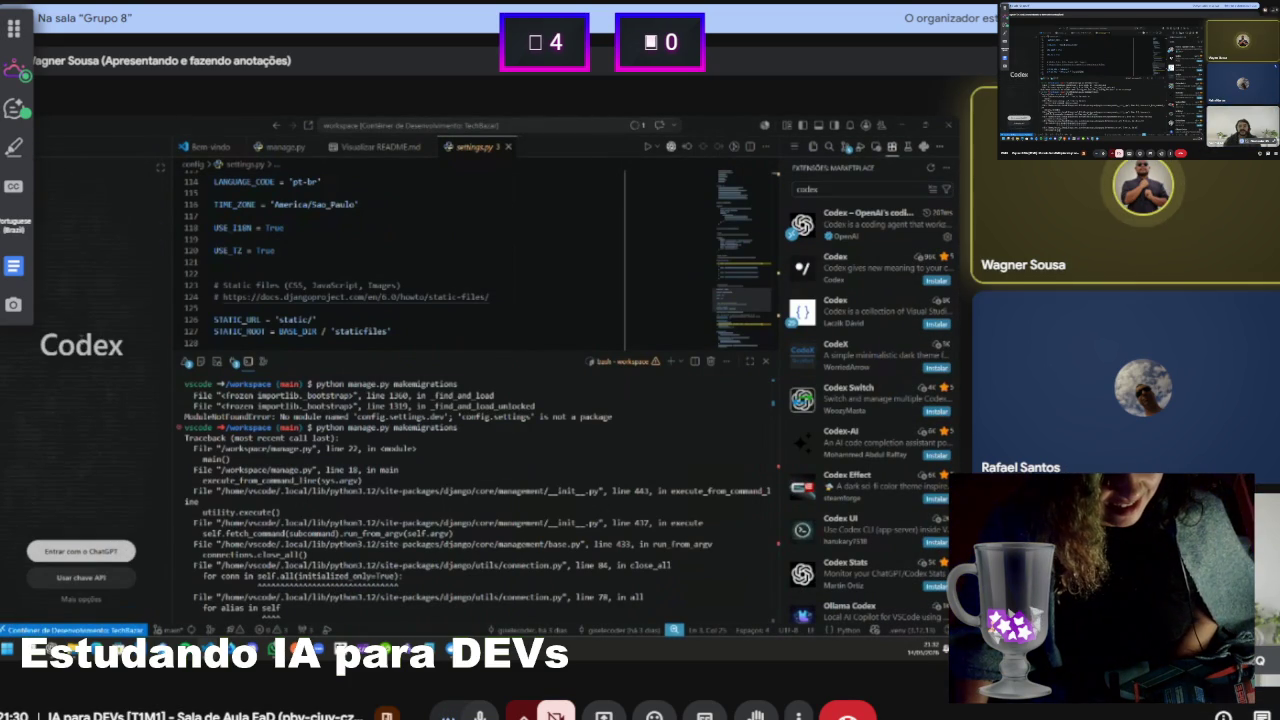
pyautogui.click(99, 563)
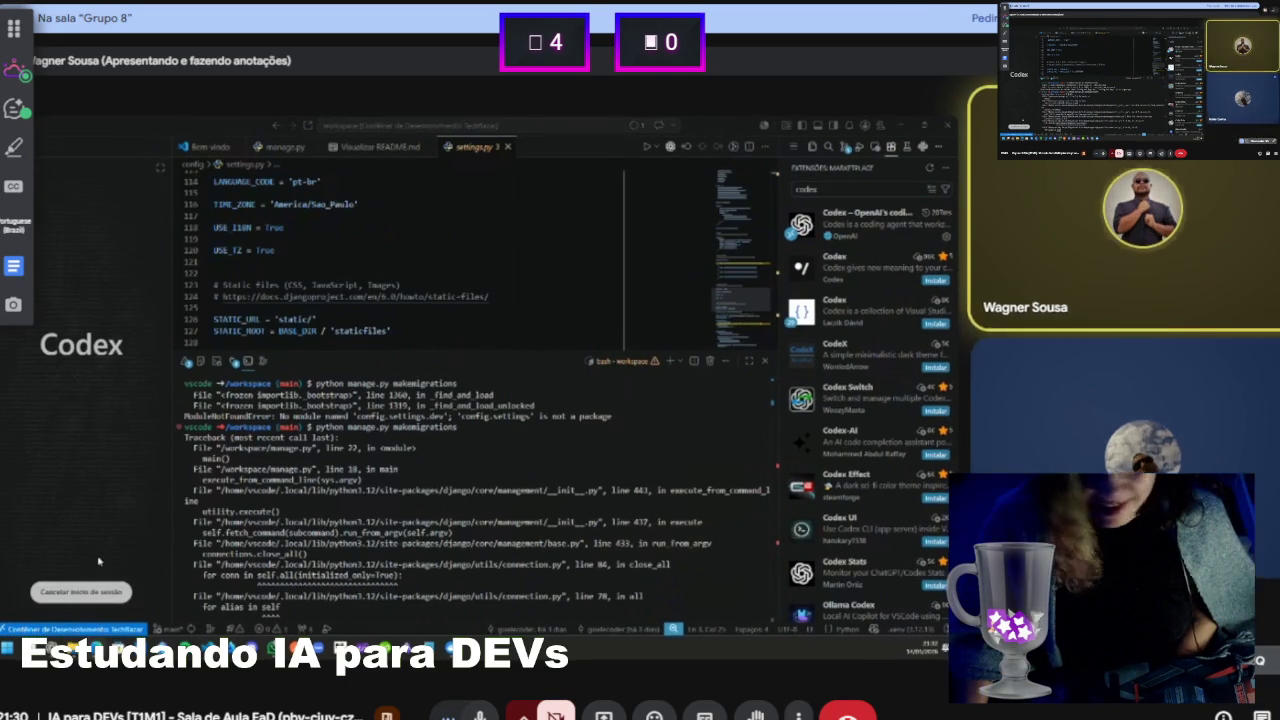
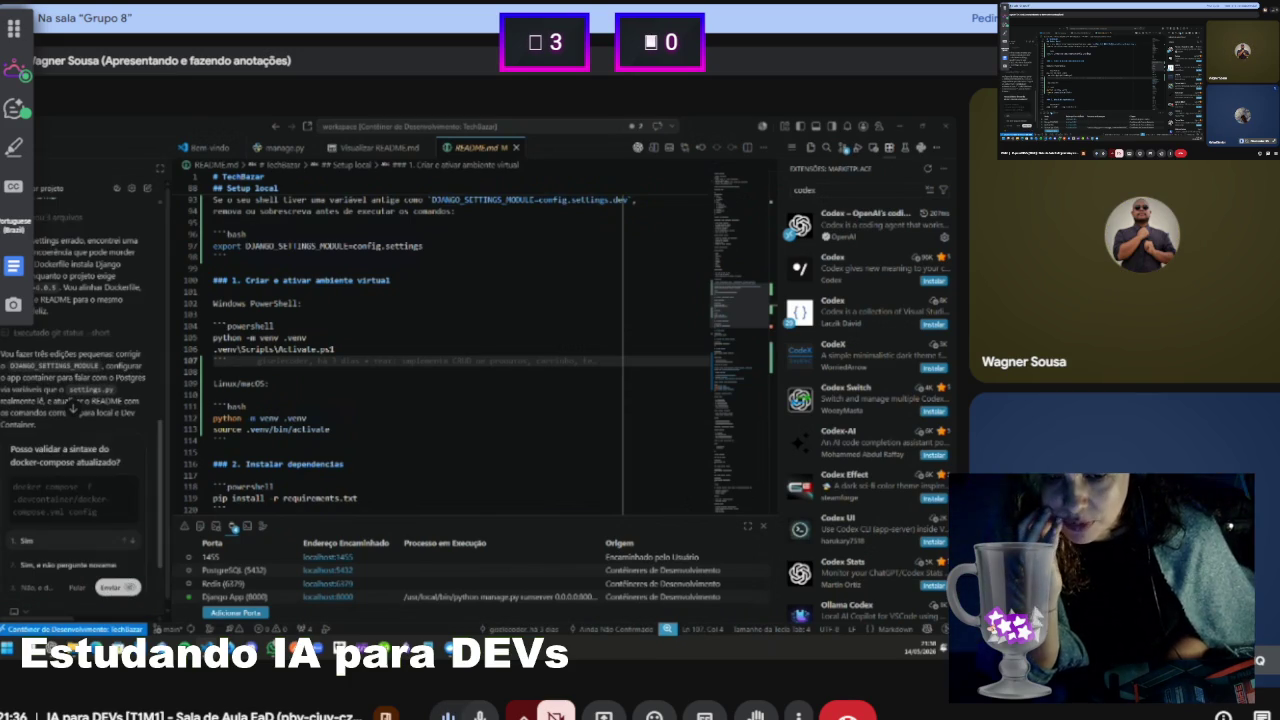
# Approve the assistant's docker-compose validation by choosing 'Sim' in the chat
pyautogui.click(40, 563)
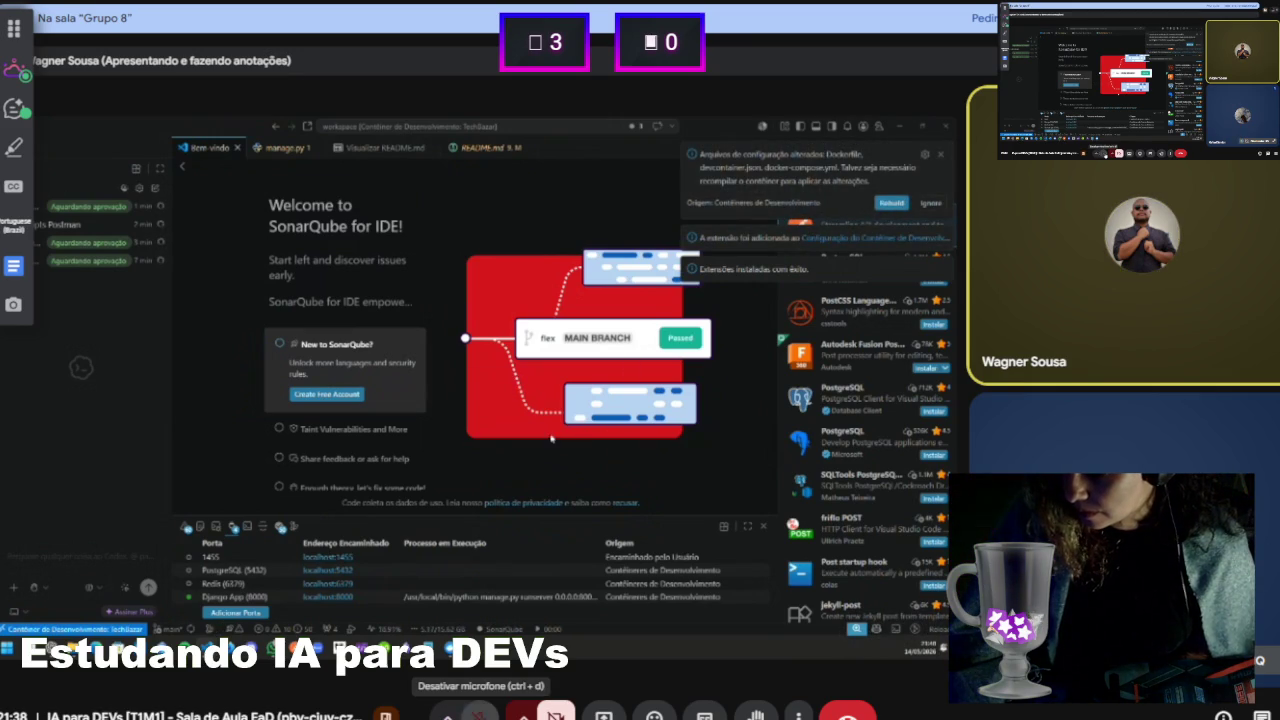
# Mute your own microphone in the Google Meet call
pyautogui.click(480, 712)
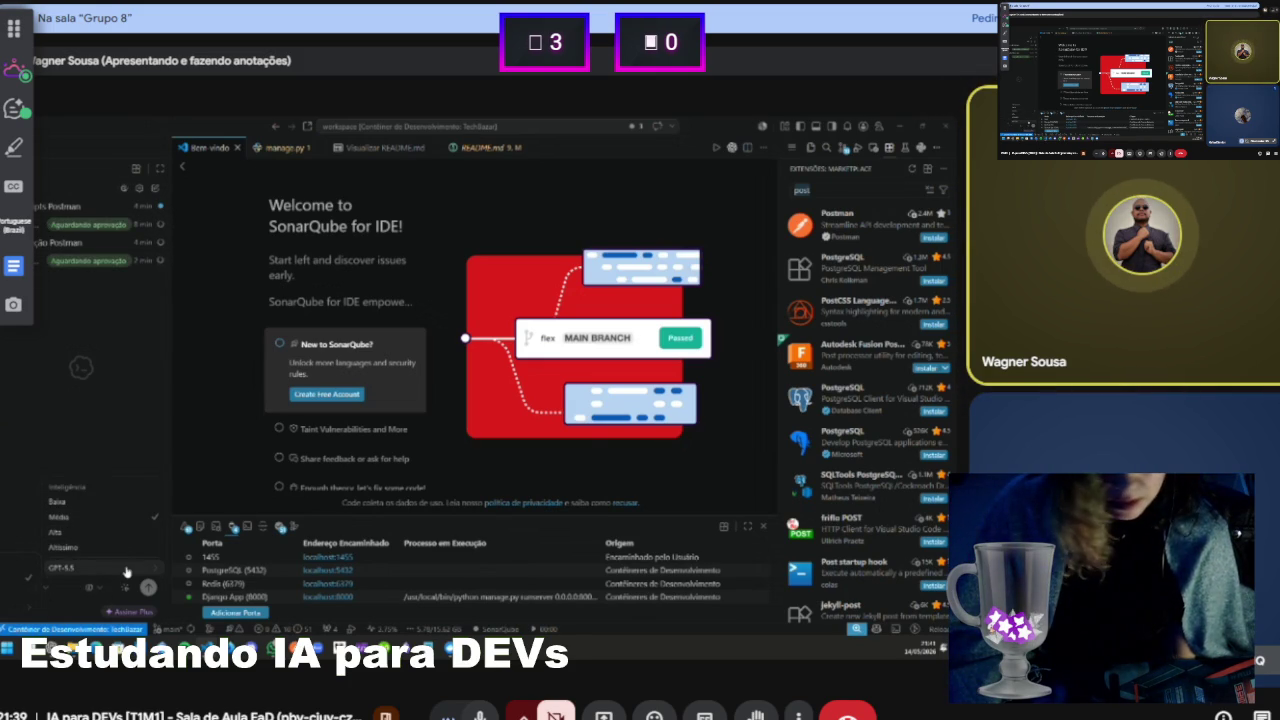
# Bring up the Codex Settings Geral page with interface language and queue options
pyautogui.moveTo(195, 566)
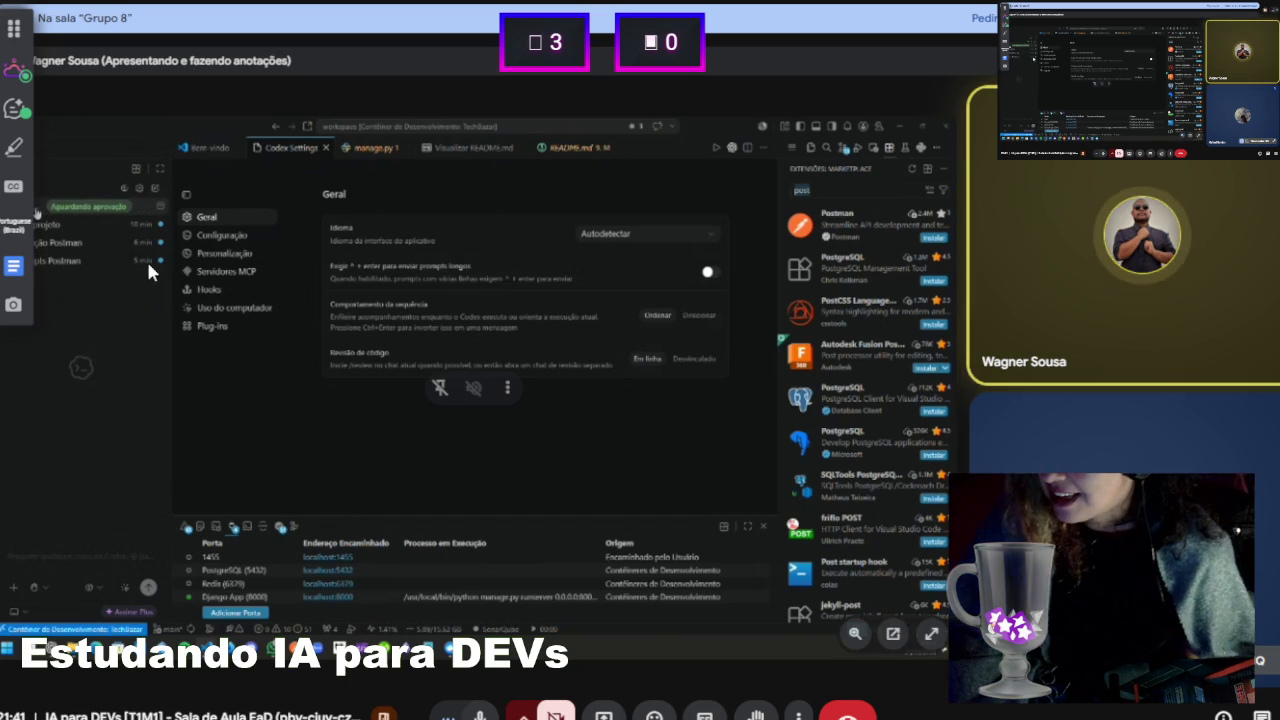
# Move the Meet annotation toolbar to the right, away from the code
pyautogui.moveTo(14, 28); pyautogui.dragTo(940, 82)
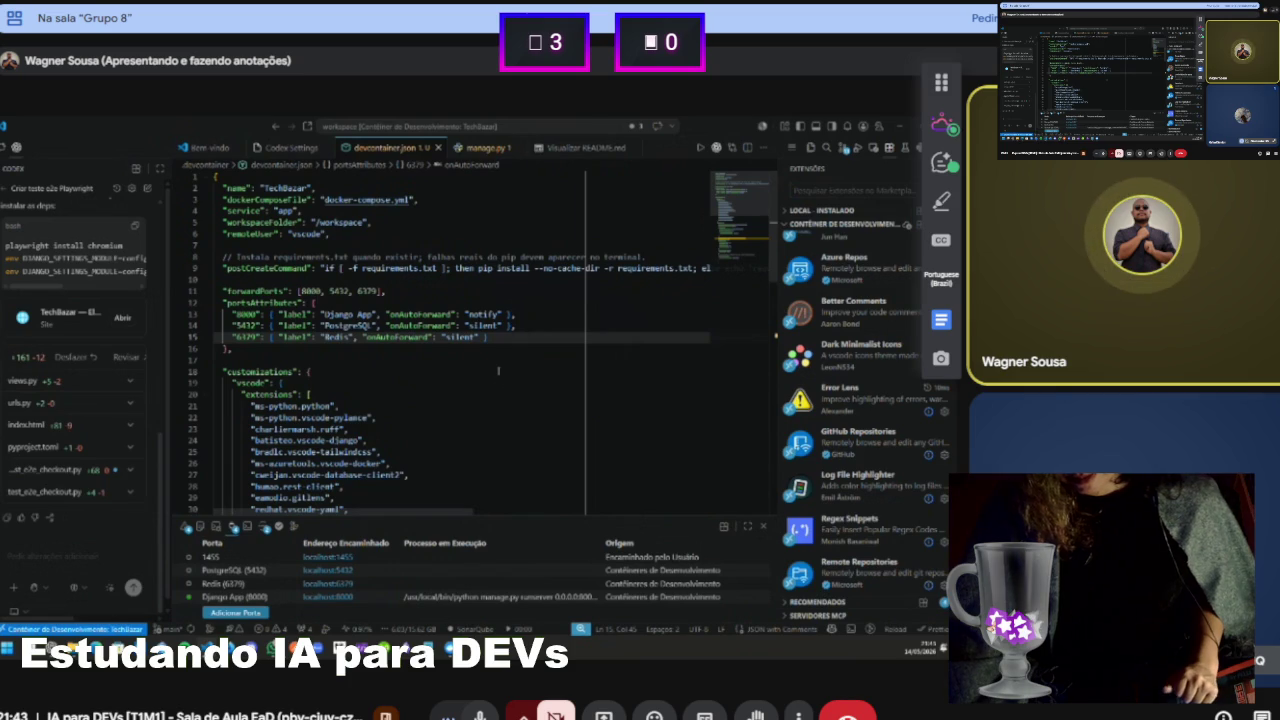
pyautogui.click(537, 347)
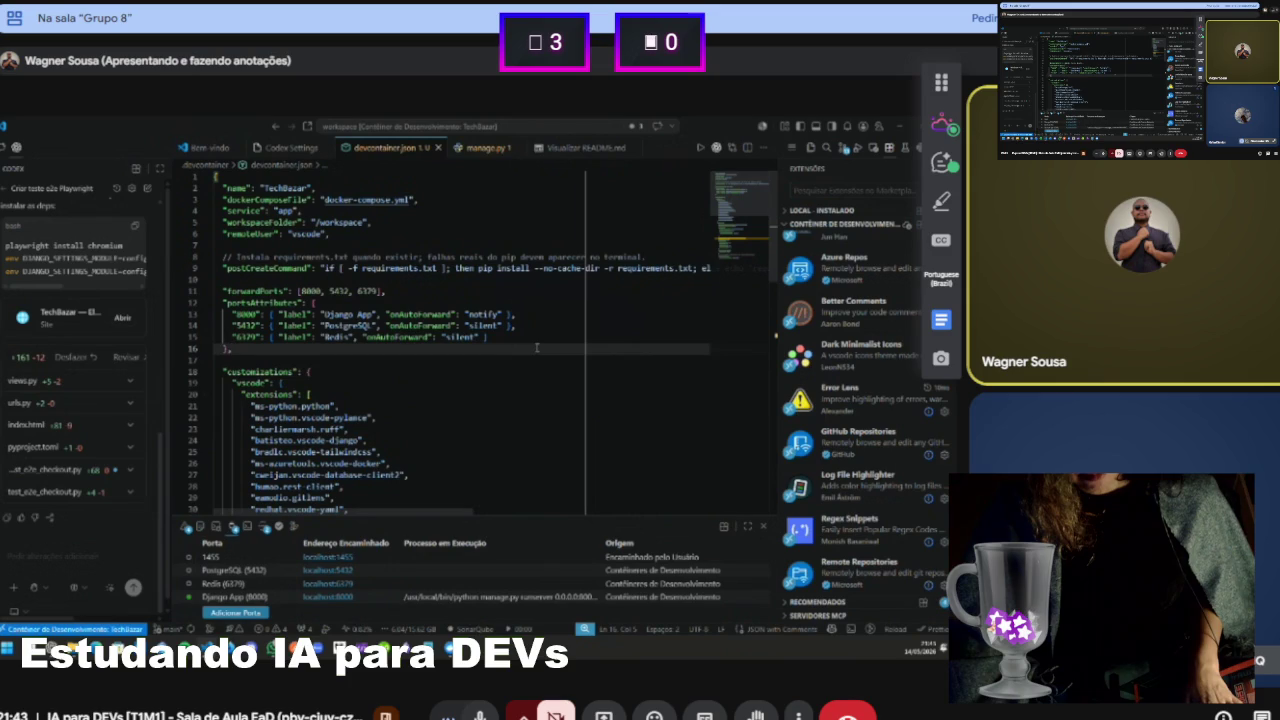
pyautogui.click(5, 189)
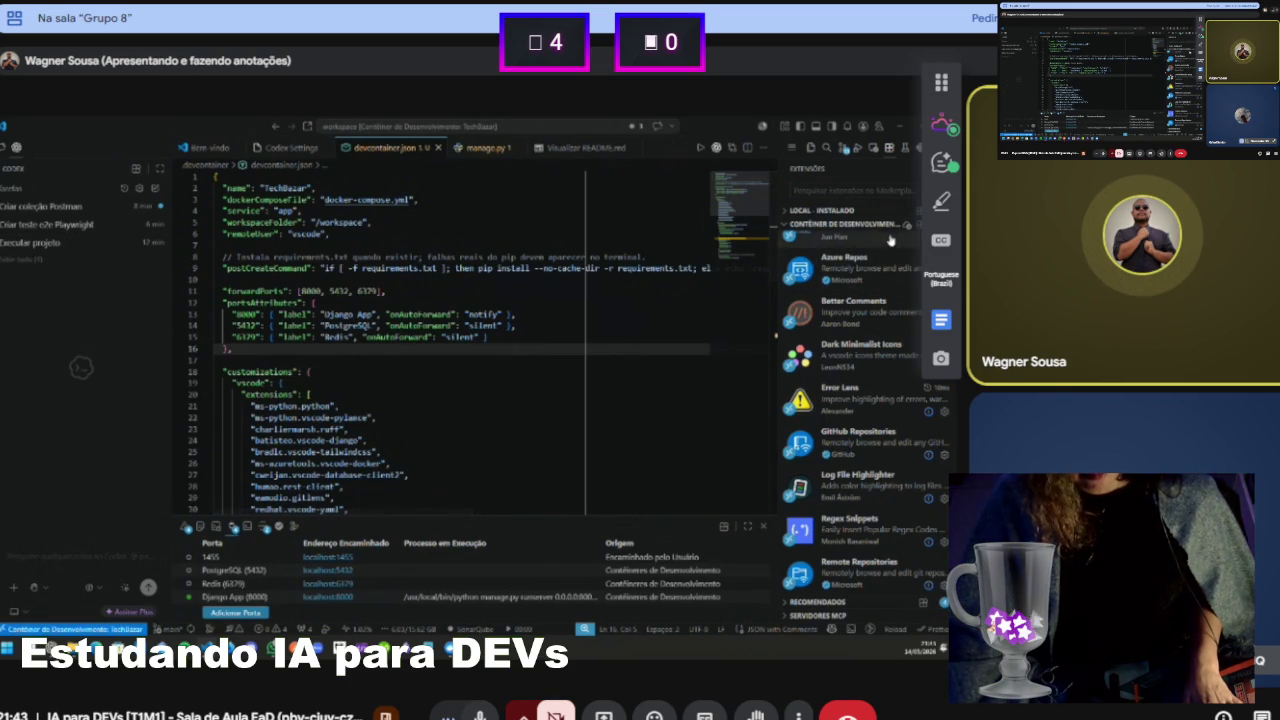
# Open and dismiss the empty Command Palette, then scroll down the Extensions list
pyautogui.hotkey('ctrl', 'shift', 'p')
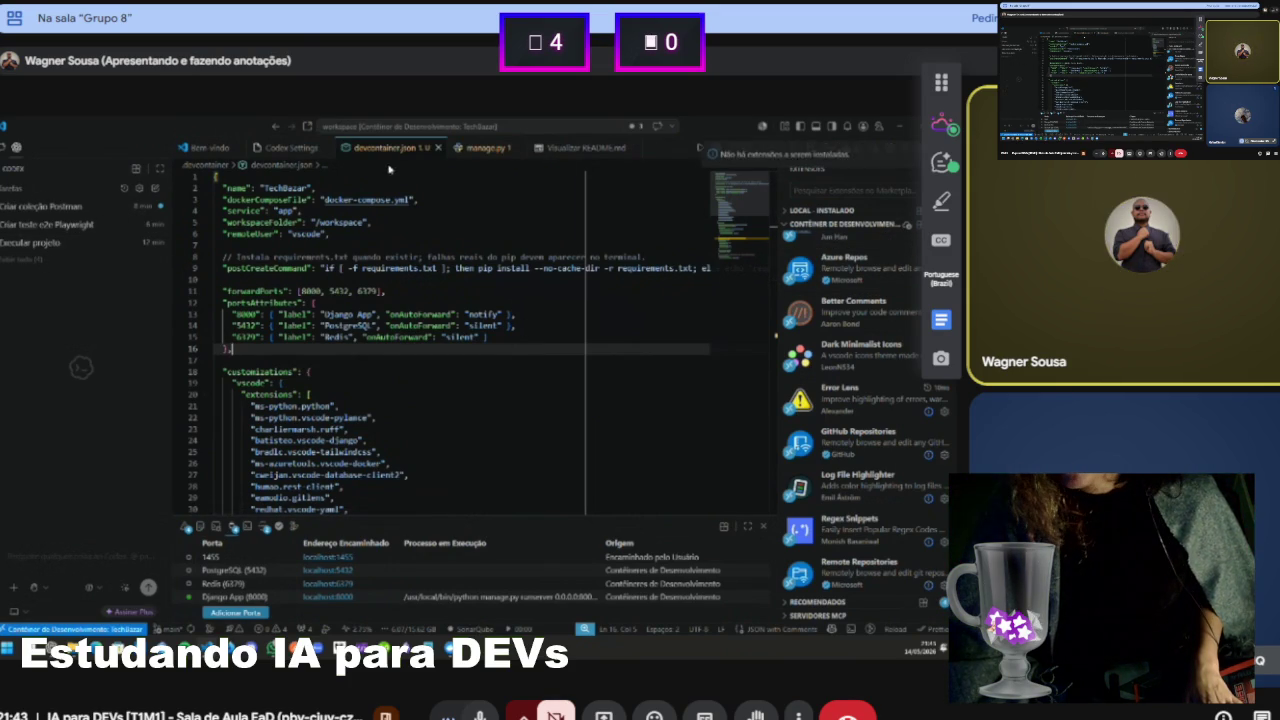
pyautogui.click(341, 290)
pyautogui.scroll(-5, 828, 400)
# Collapse the dev container extensions group, then bring up the Command Palette
pyautogui.click(830, 224)
pyautogui.scroll(-5, 860, 315)
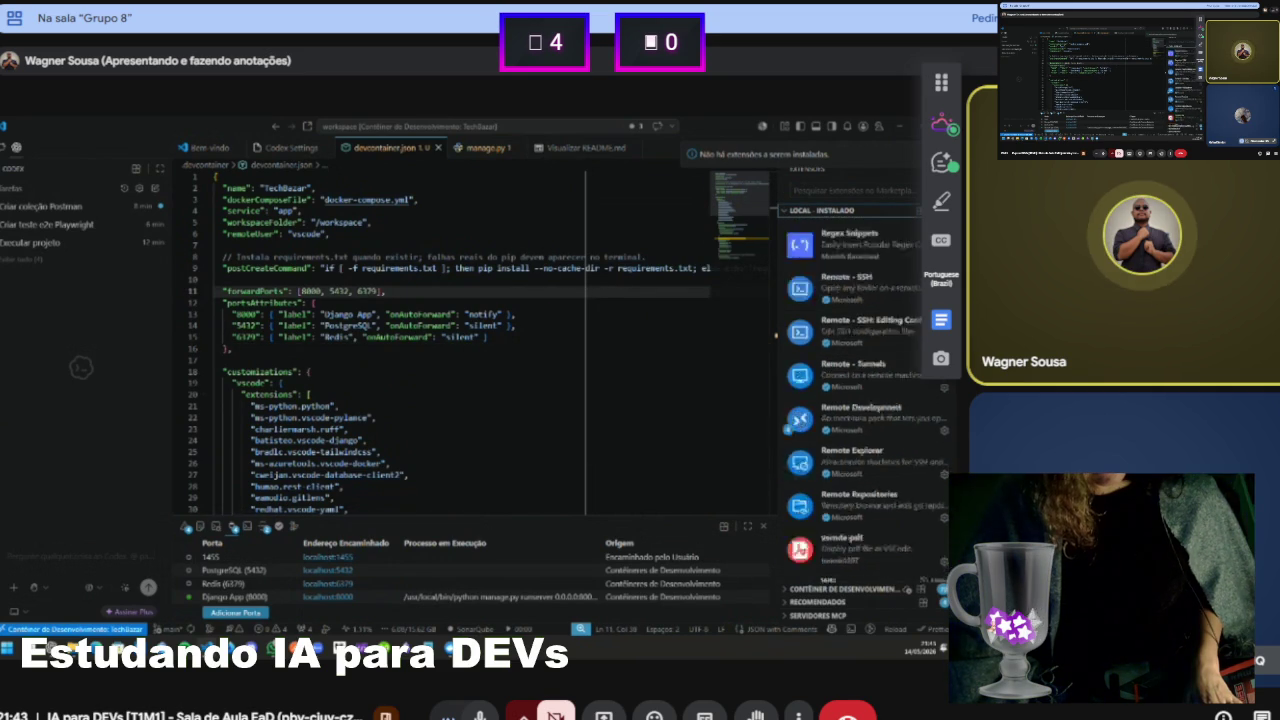
pyautogui.scroll(10, 850, 400)
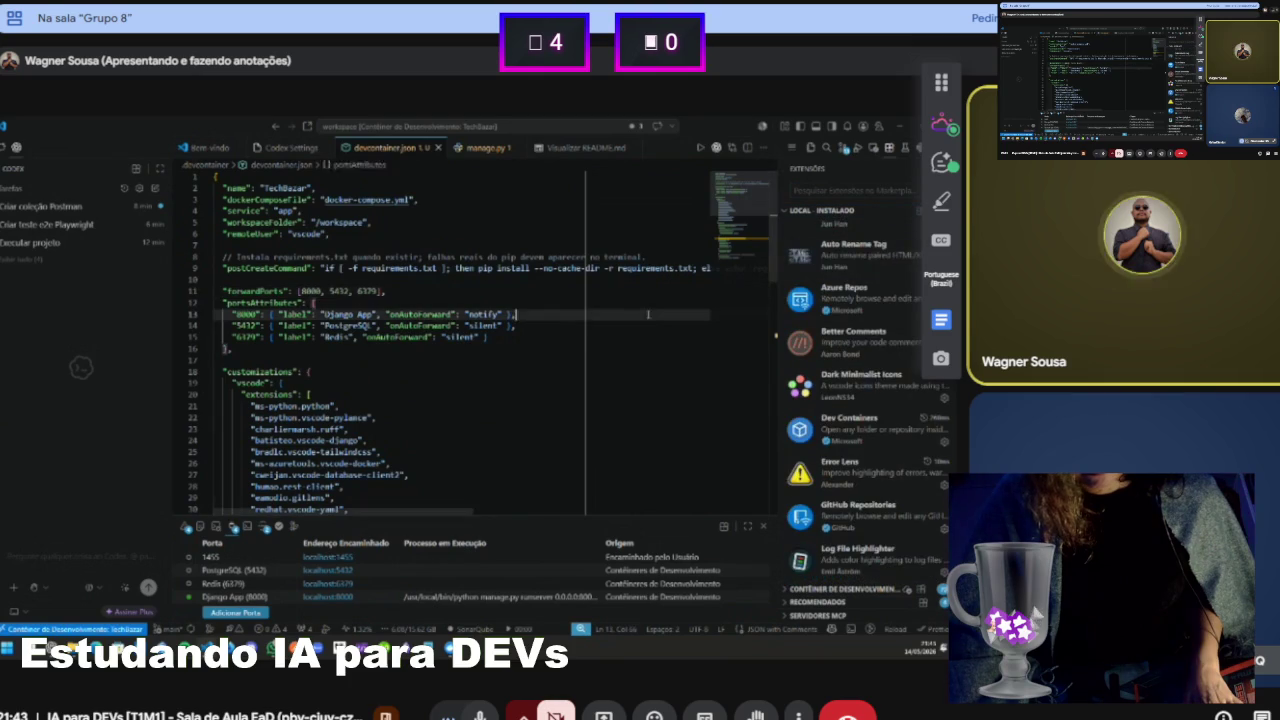
pyautogui.hotkey('ctrl', 'shift', 'p')
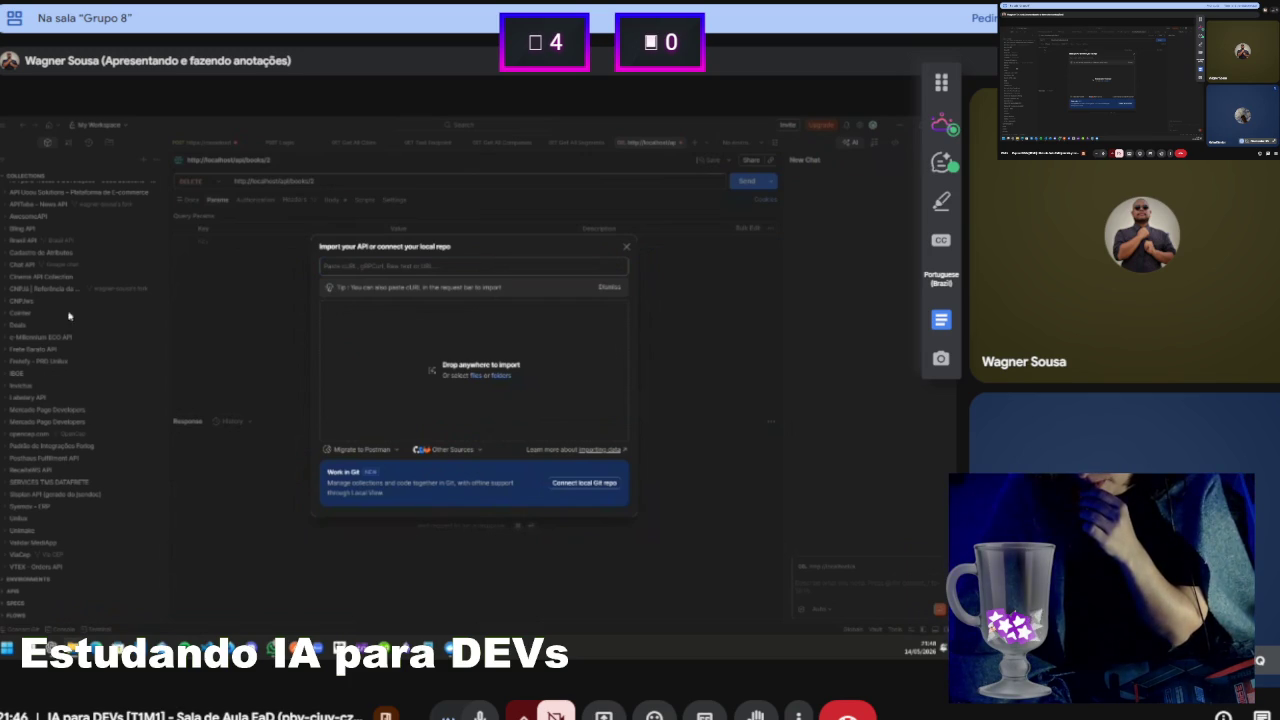
# Import the TechBazar API collection JSON file from the Documentos folder
pyautogui.click(476, 376)
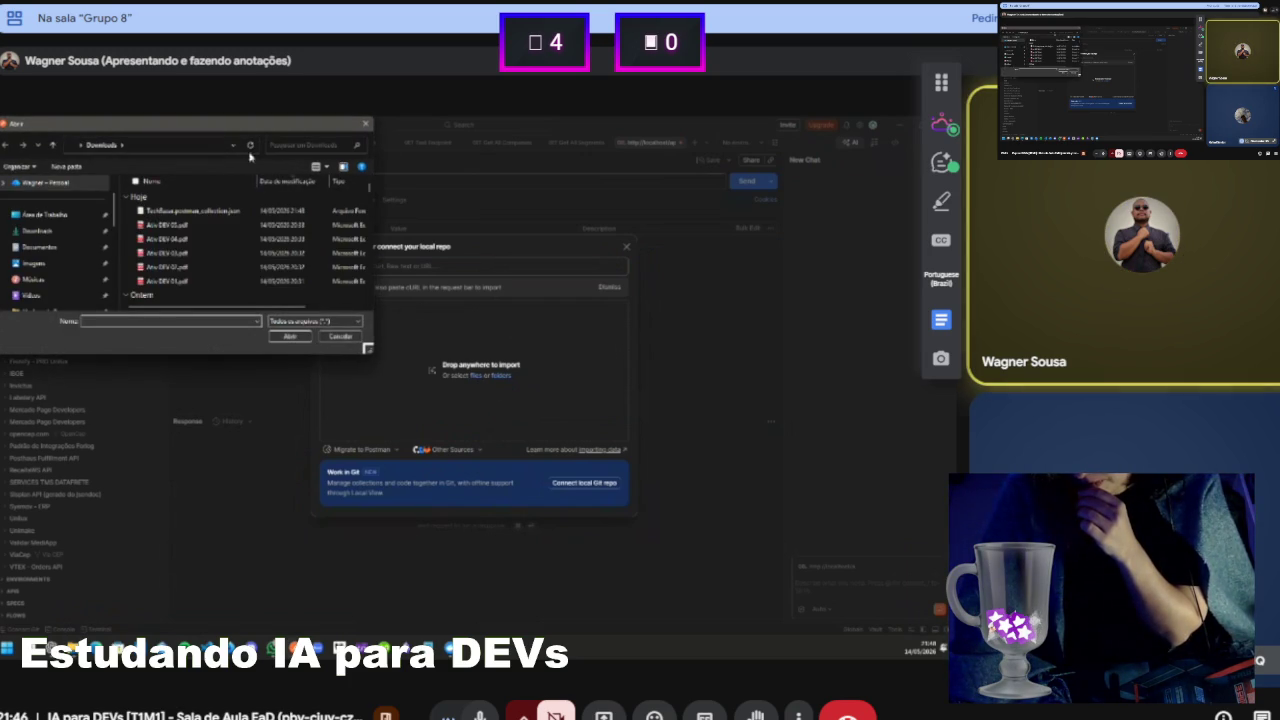
pyautogui.click(45, 247)
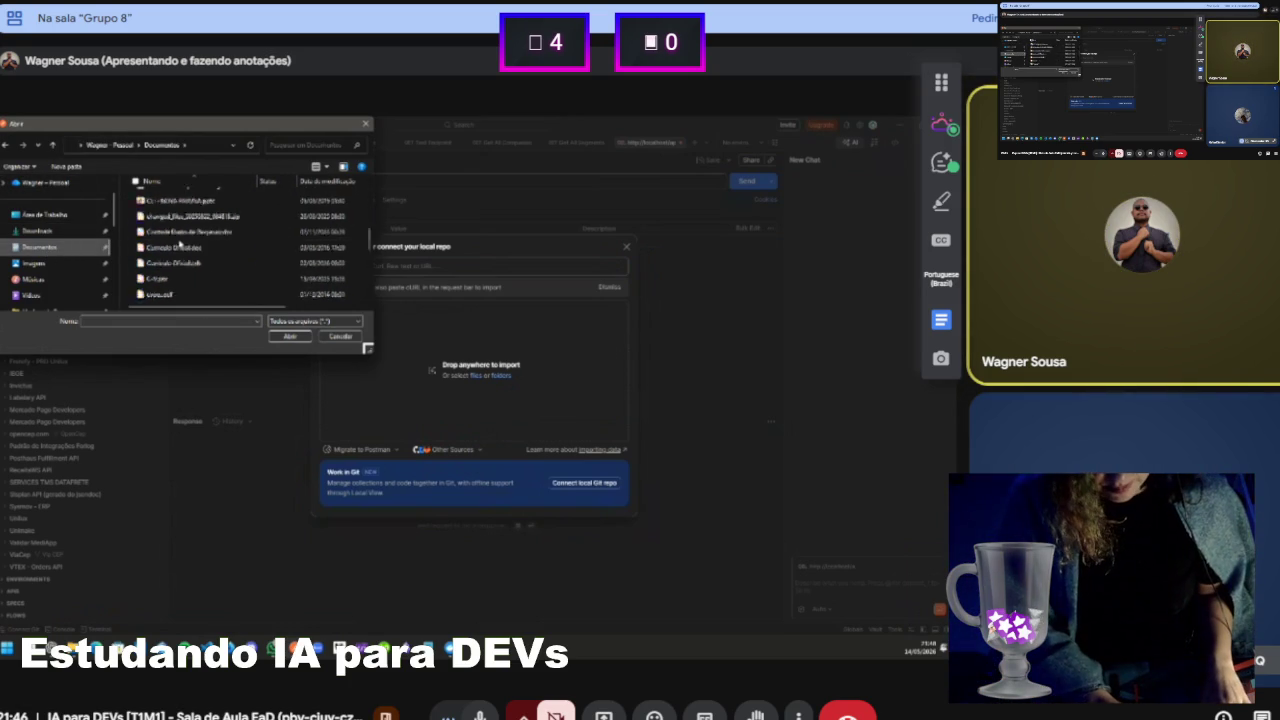
pyautogui.doubleClick(197, 280)
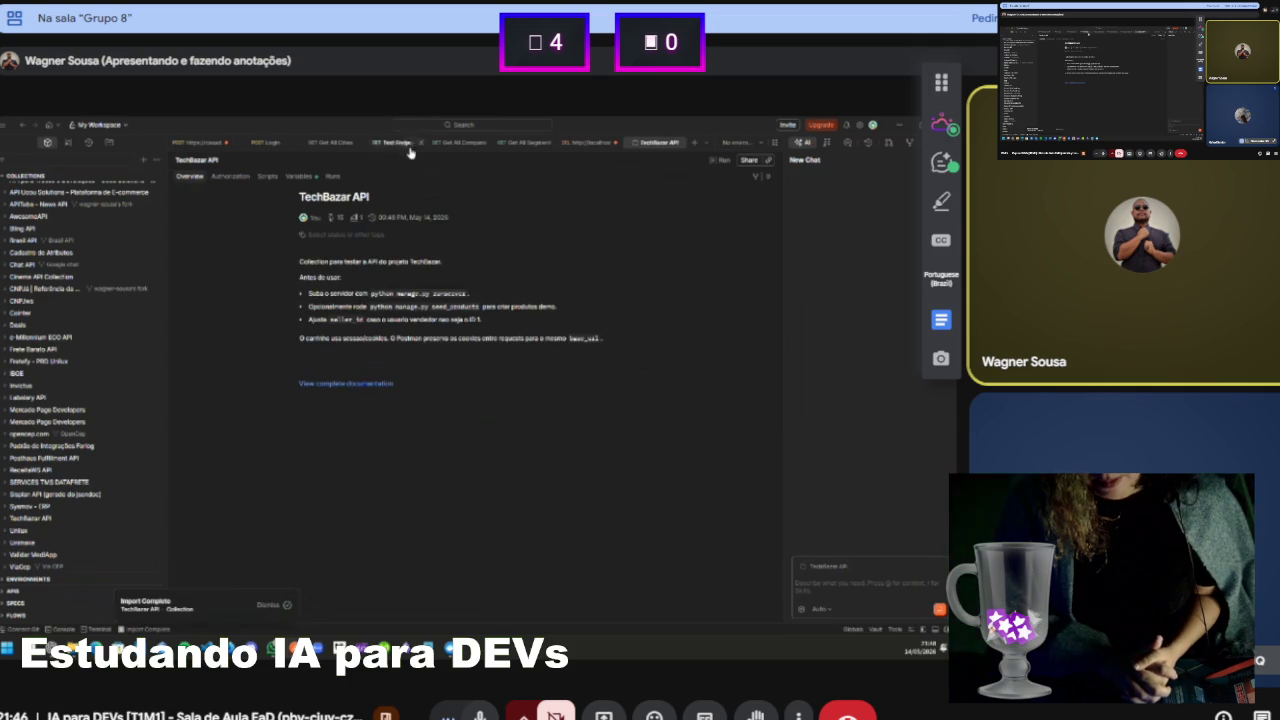
# Expand the TechBazar API collection and its Produtos folder in the sidebar
pyautogui.scroll(-1, 100, 300)
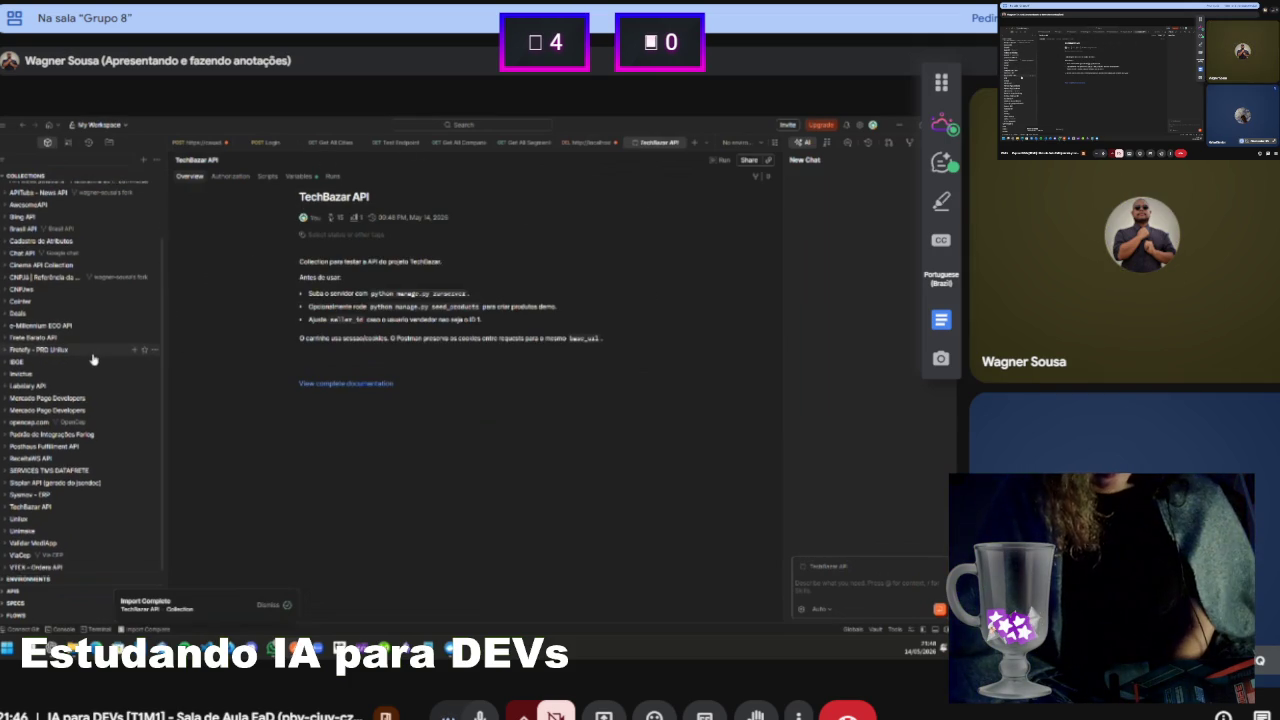
pyautogui.click(85, 508)
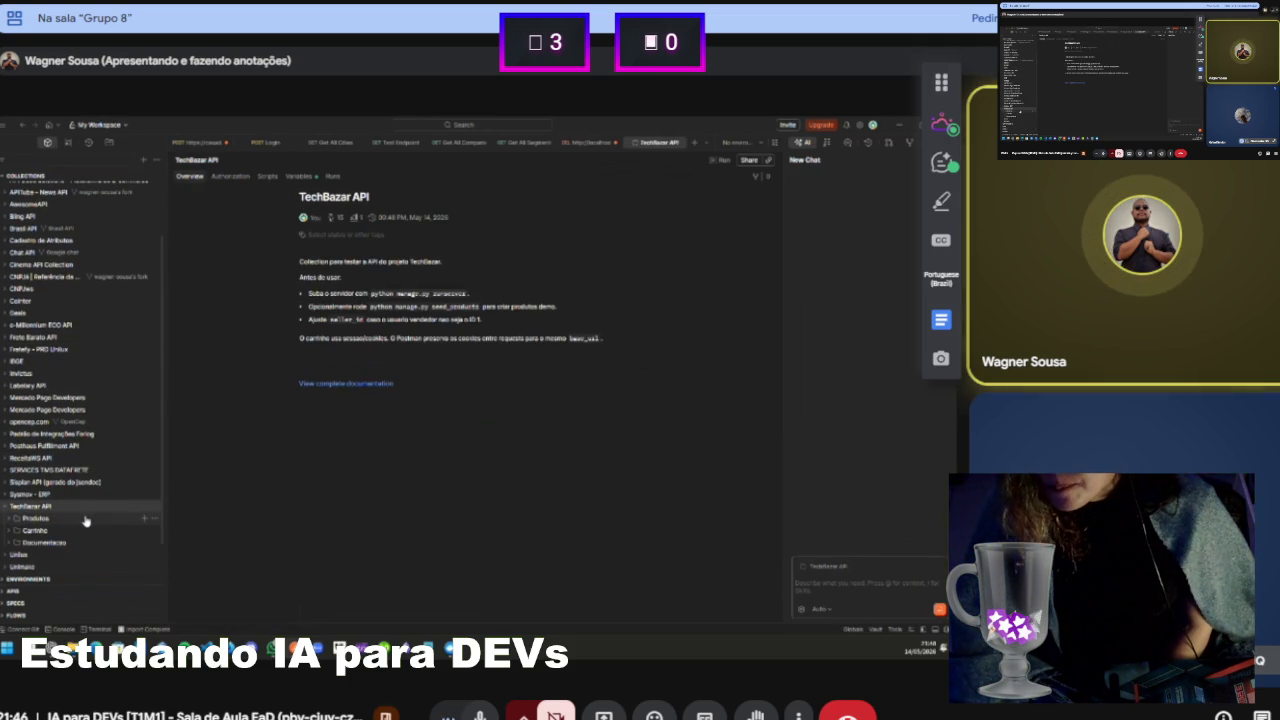
pyautogui.click(85, 518)
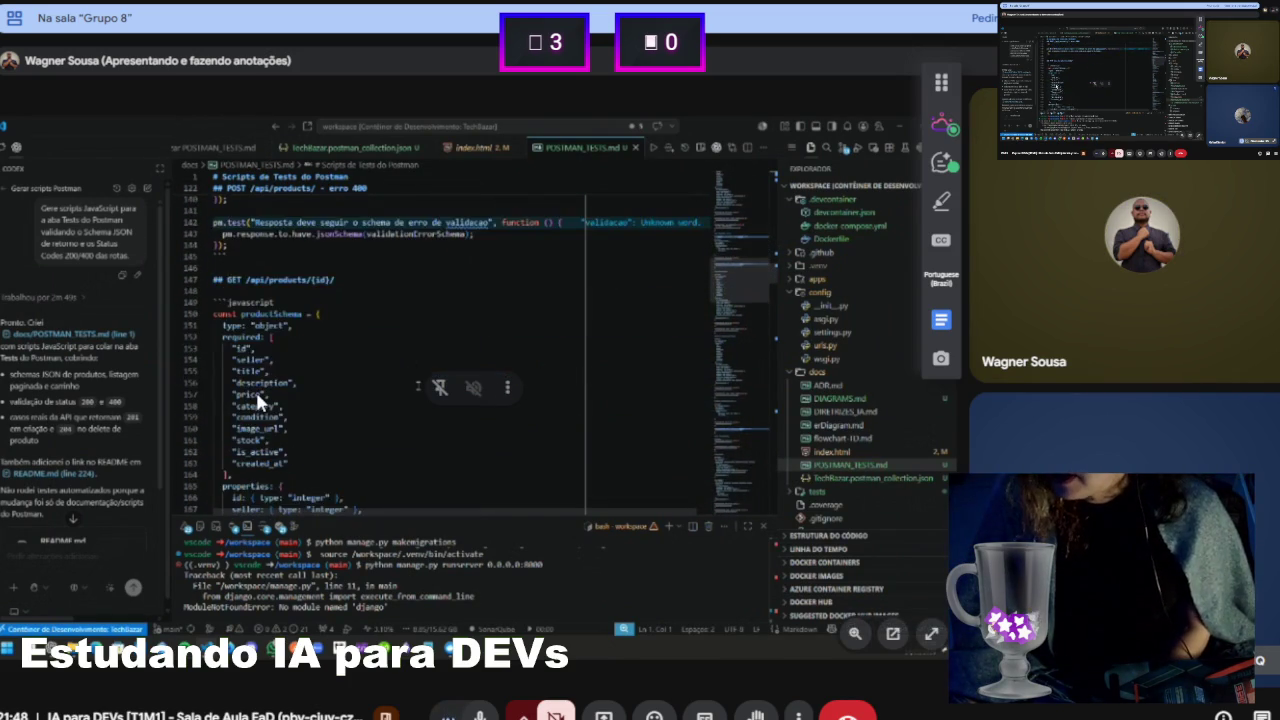
# Move the Meet annotation toolbar to the left edge, clear of the shared code
pyautogui.moveTo(956, 84)
pyautogui.mouseDown()
pyautogui.moveTo(569, 148)
pyautogui.moveTo(36, 108)
pyautogui.mouseUp()
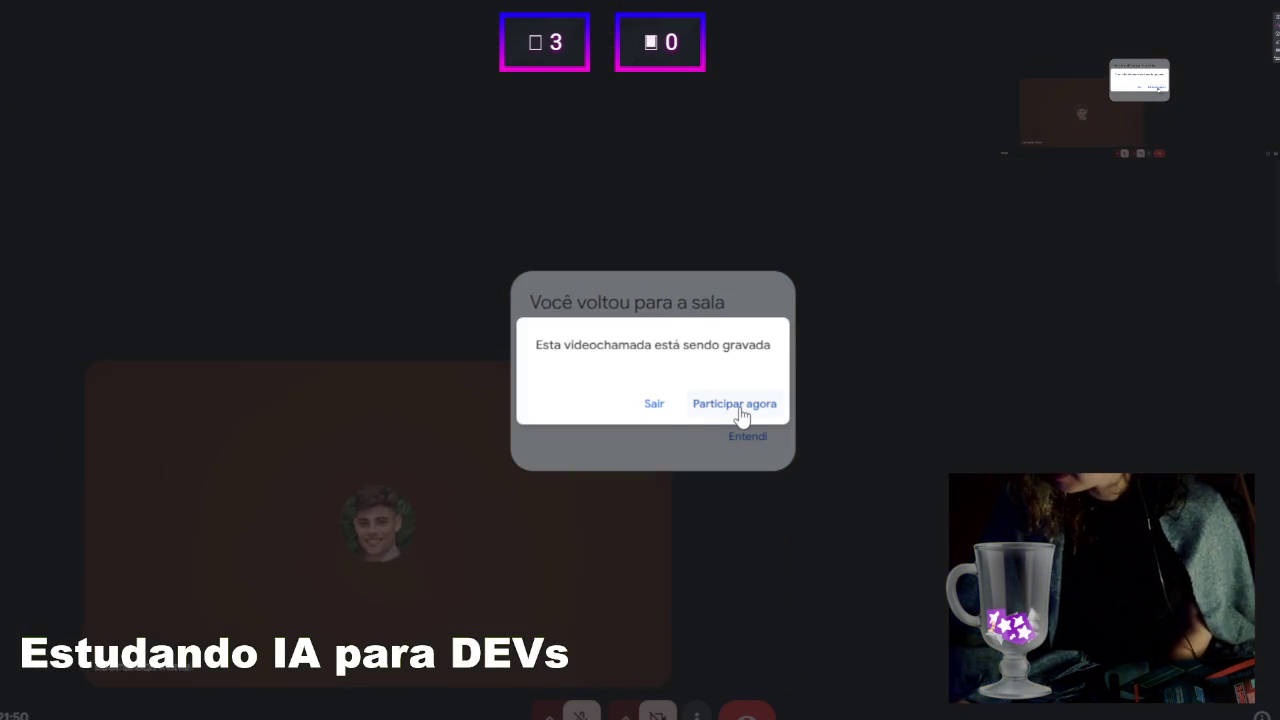
# Rejoin the main room with 'Participar agora' and acknowledge the return notice with 'Entendi'
pyautogui.click(736, 404)
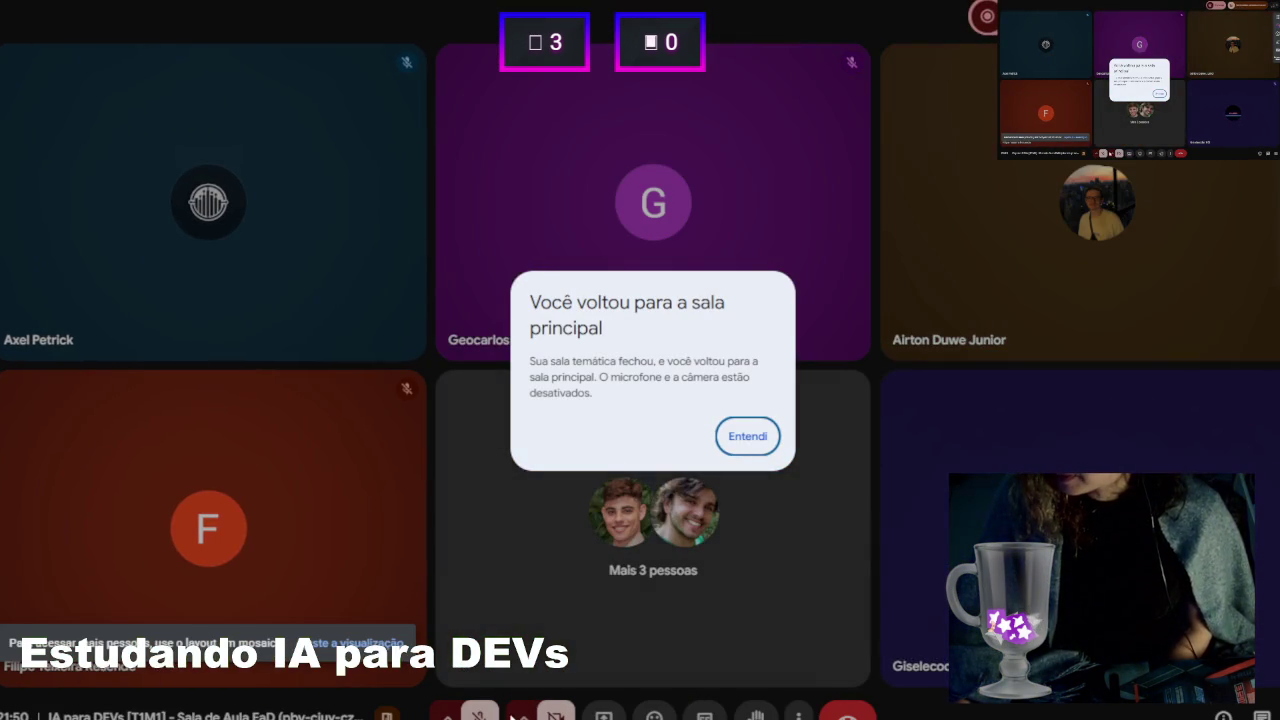
pyautogui.click(748, 437)
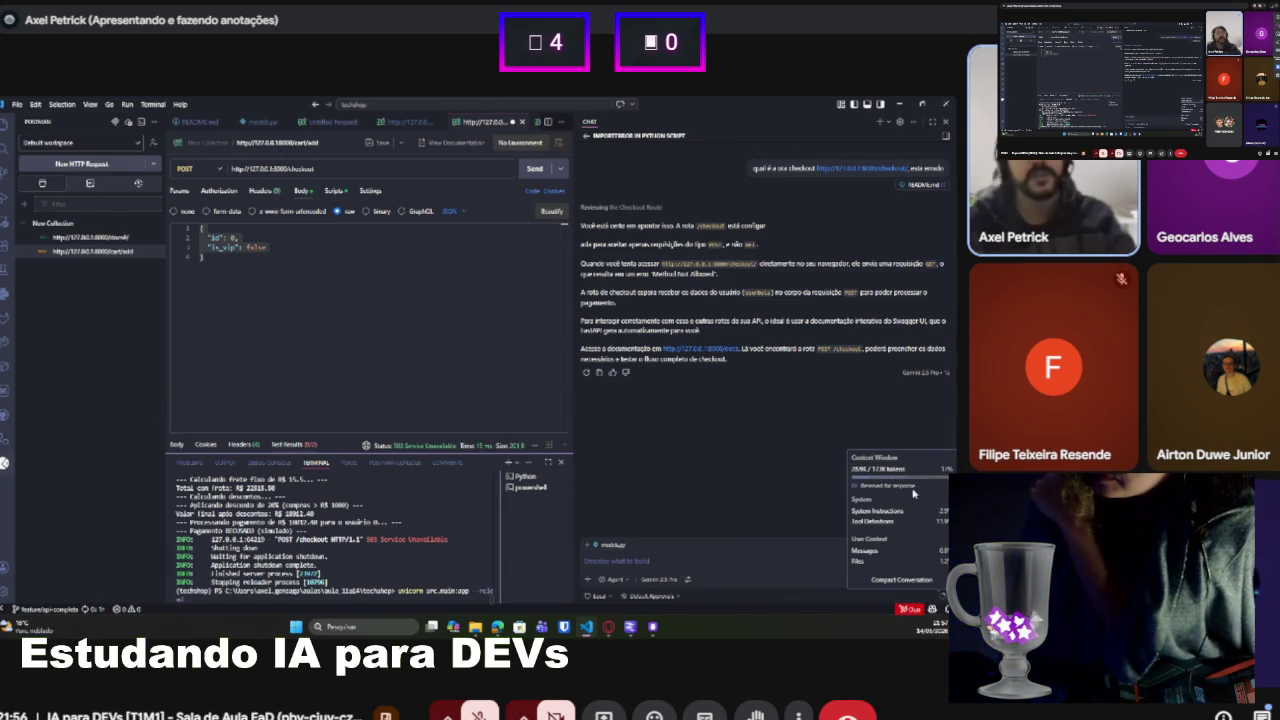
# Follow the checkout demo's 503 error until the DEV SEM IA vs DEV COM IA slide appears
pyautogui.moveTo(608, 626)
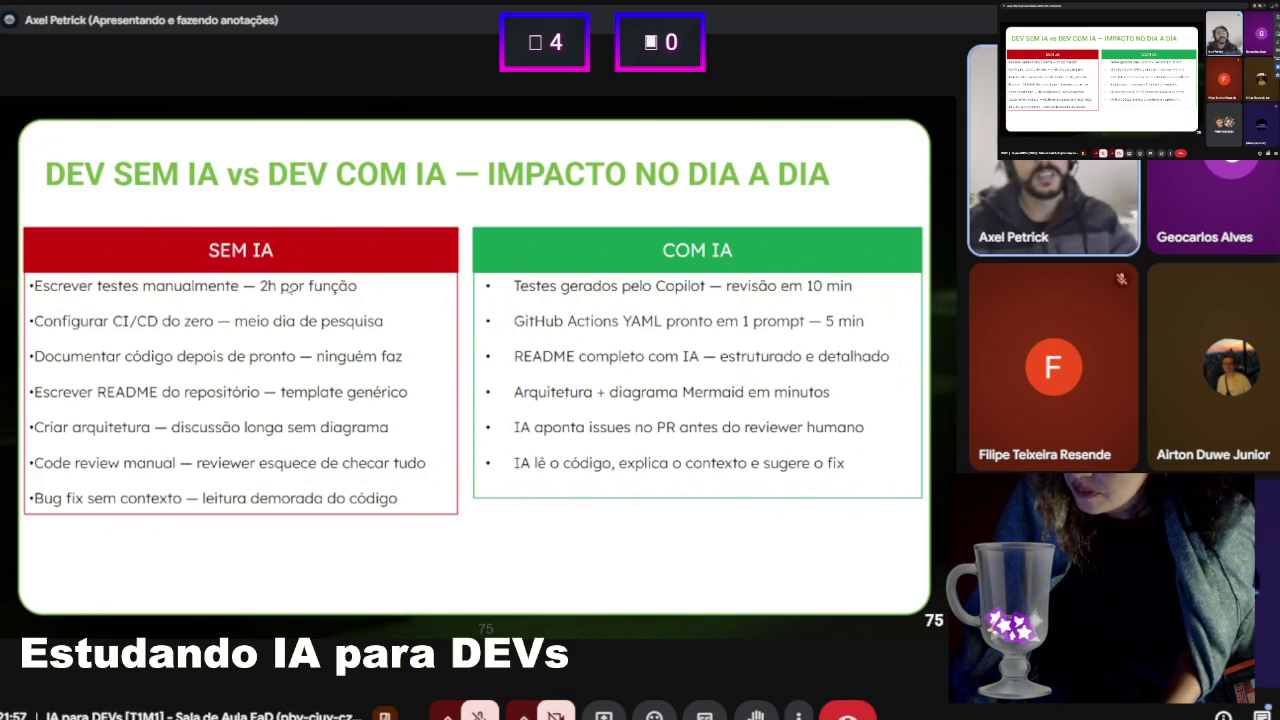
# Capture a rectangular screenshot of the DEV SEM IA vs DEV COM IA comparison slide
pyautogui.press('Print')
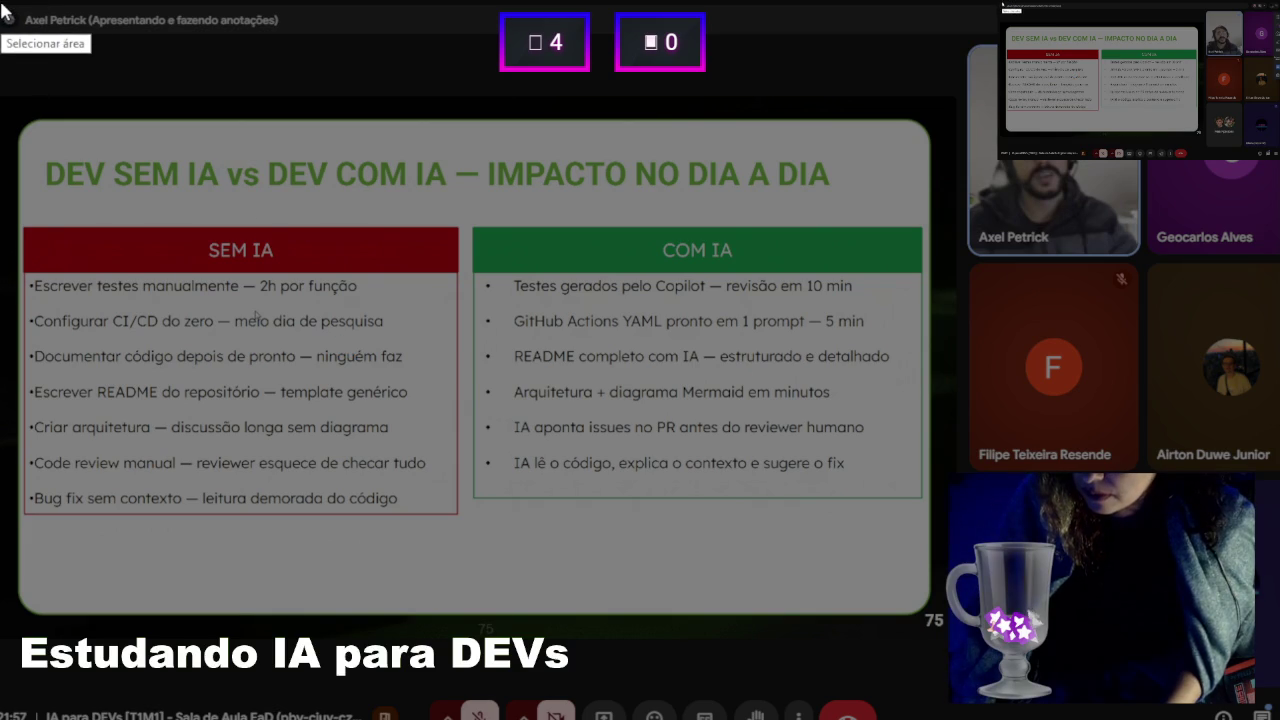
pyautogui.moveTo(2, 4)
pyautogui.mouseDown()
pyautogui.moveTo(900, 486)
pyautogui.moveTo(1140, 700)
pyautogui.moveTo(1265, 690)
pyautogui.moveTo(970, 686)
pyautogui.mouseUp()
pyautogui.click(930, 703)
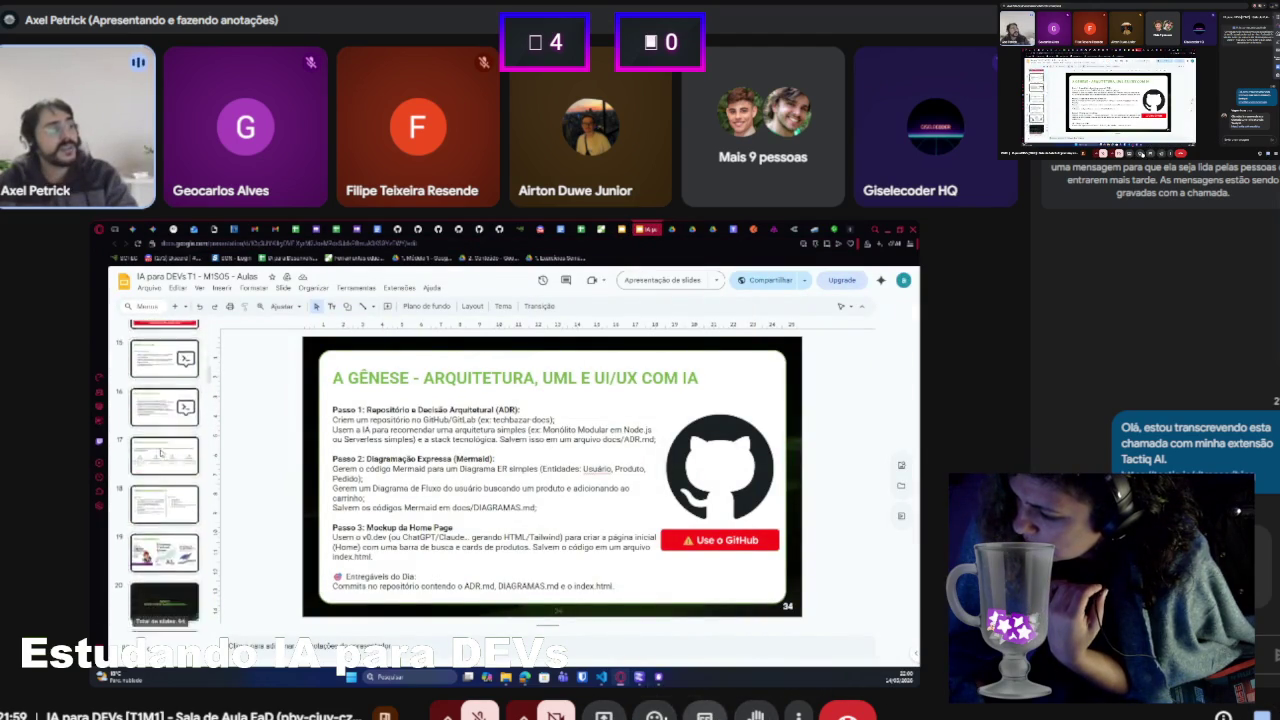
# Send party-popper and thumbs-up reactions to the class from the Meet reaction bar
pyautogui.click(654, 714)
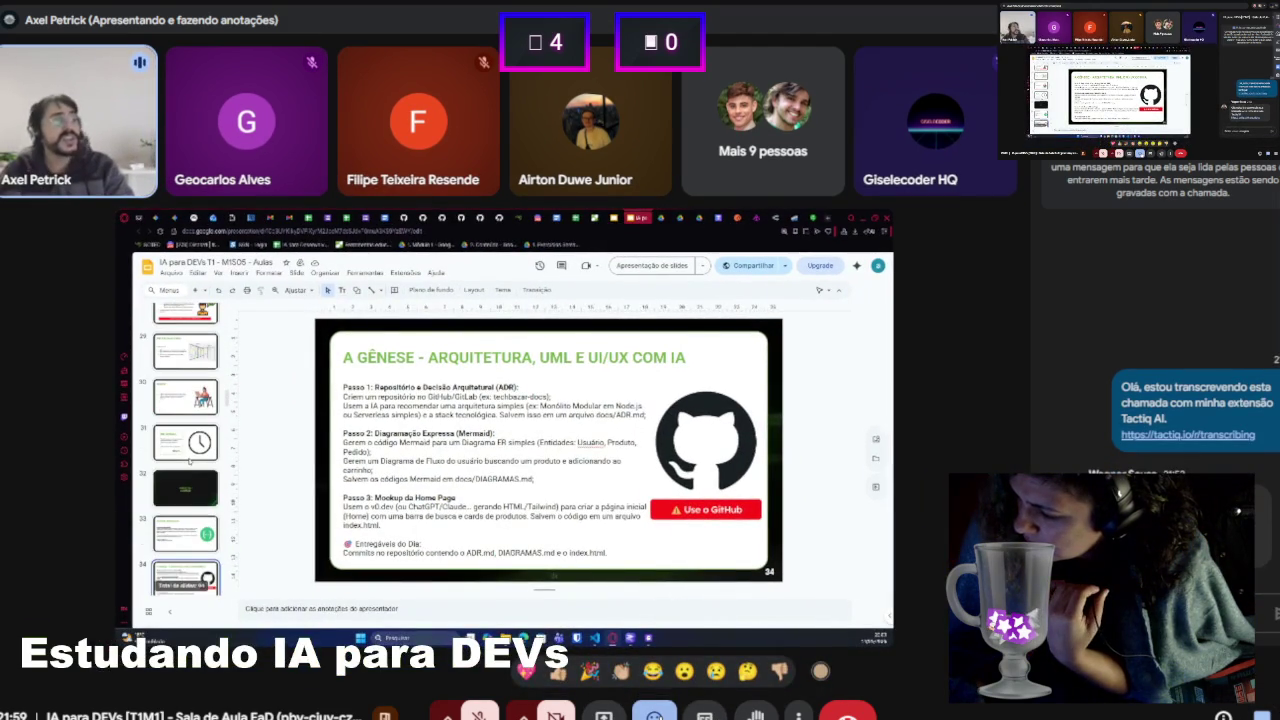
pyautogui.click(592, 674)
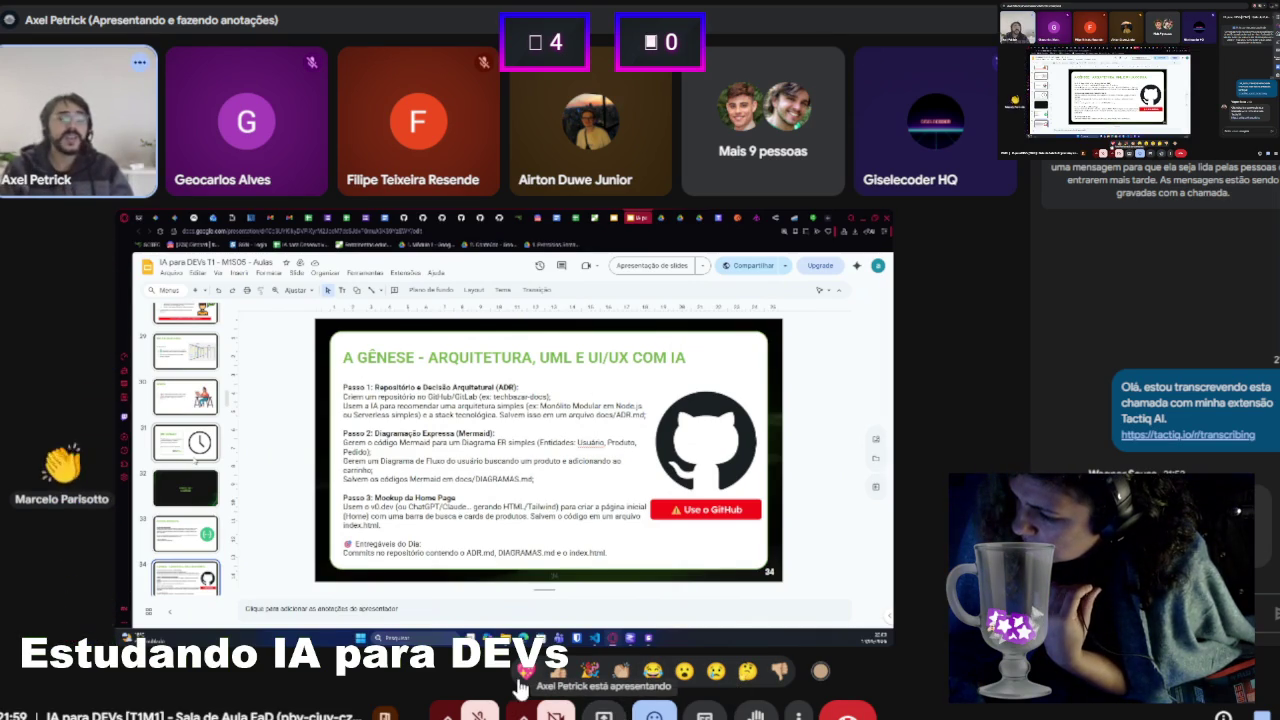
pyautogui.click(557, 671)
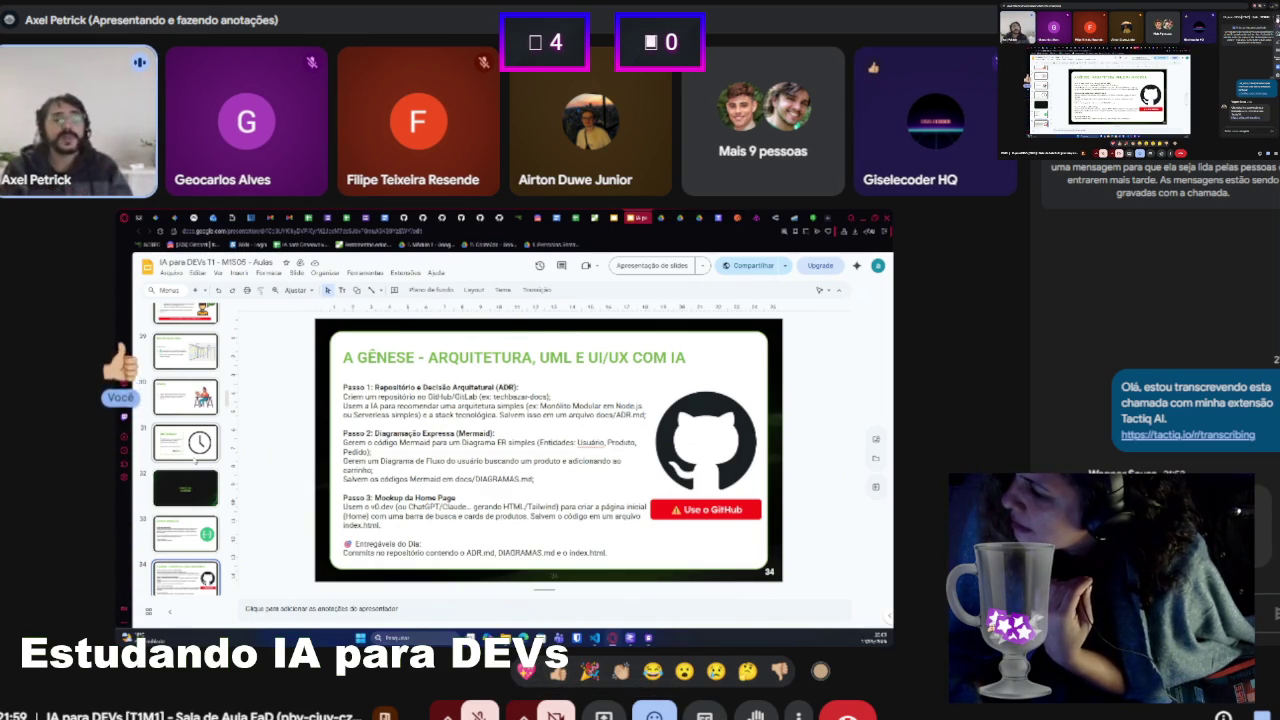
pyautogui.moveTo(16, 398)
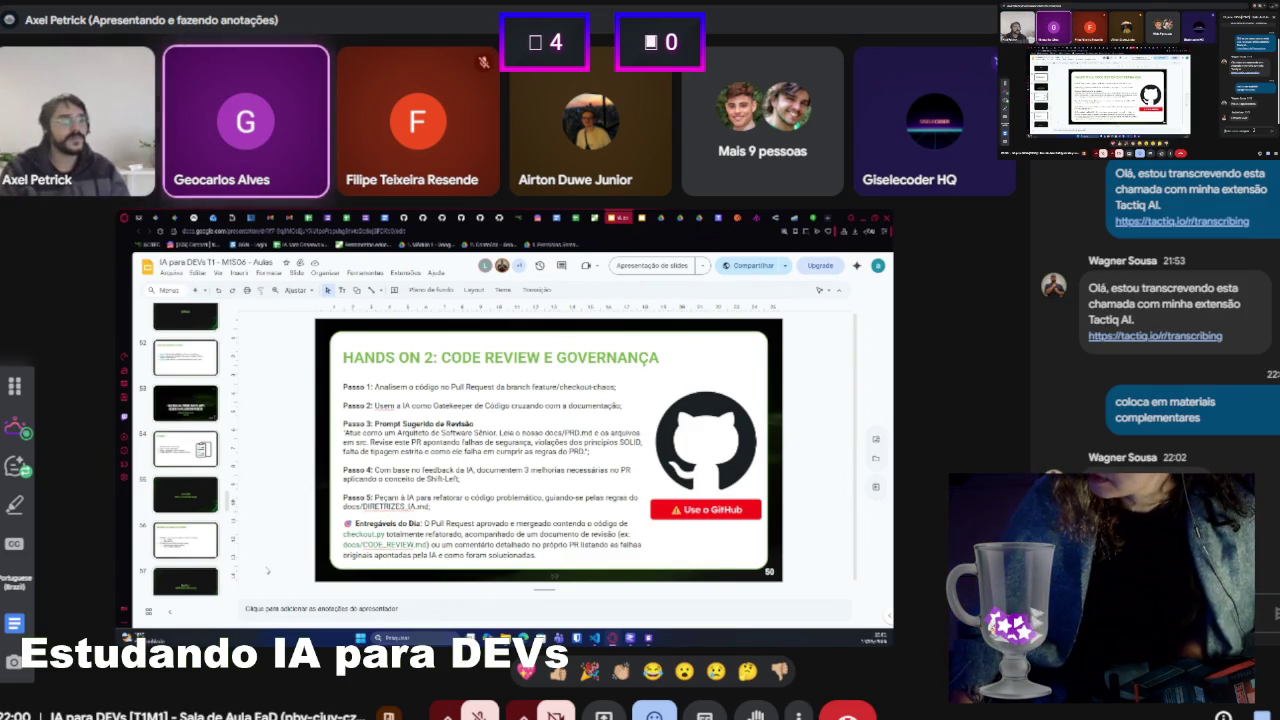
# Unmute the Meet microphone with Ctrl+D to speak to the class
pyautogui.hotkey('ctrl', 'd')
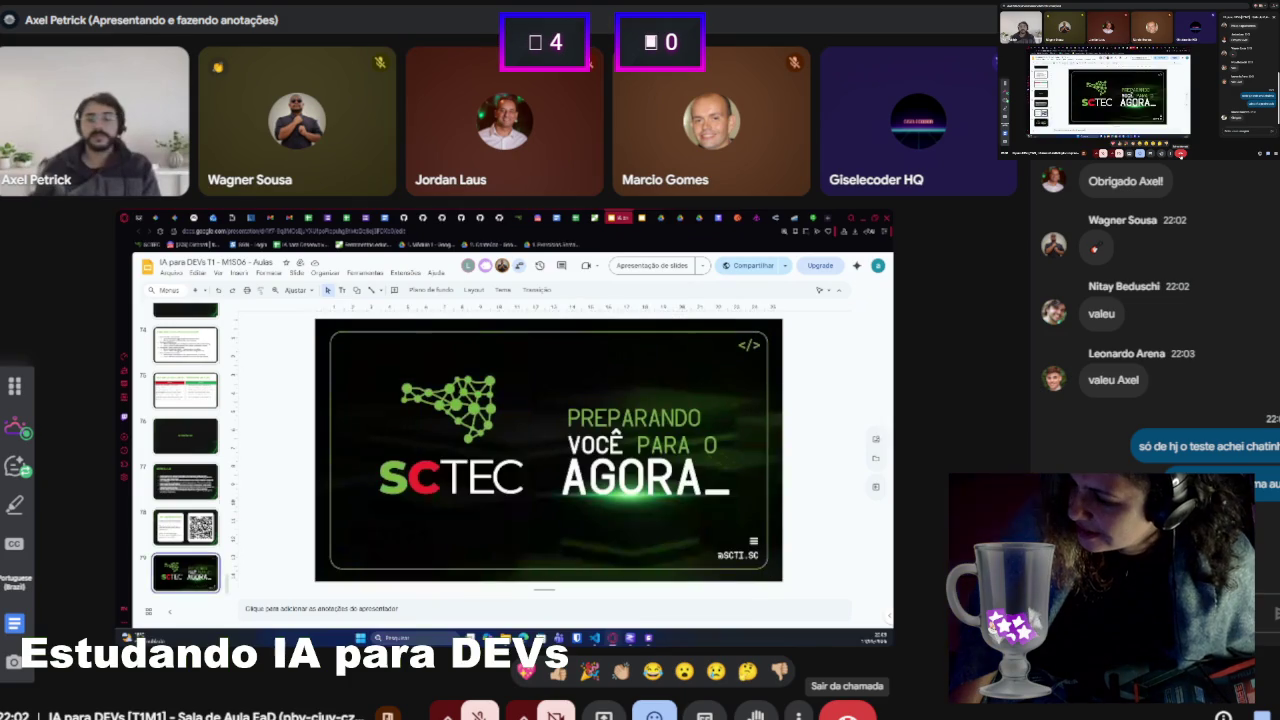
# Hang up with the red Sair da chamada button to leave the class call
pyautogui.click(848, 713)
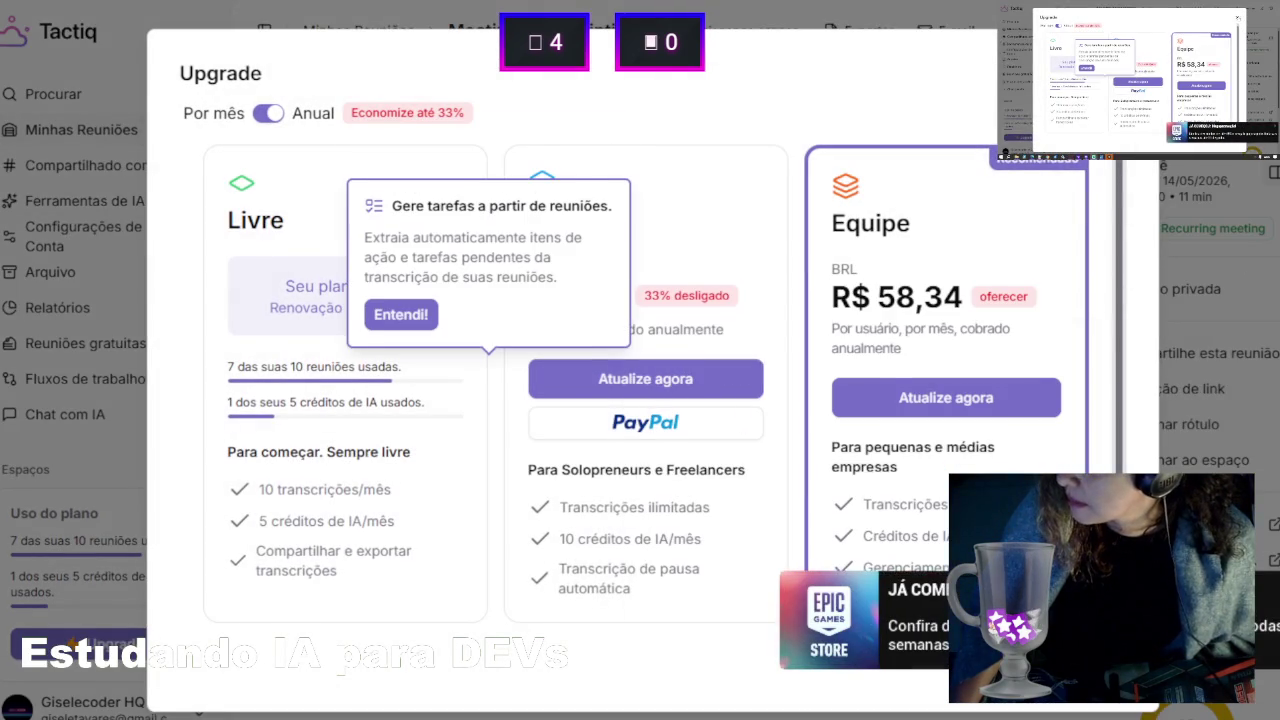
# Dismiss the Tactiq upgrade offer and close the Tactiq transcript and ended Meet tabs
pyautogui.press('Escape')
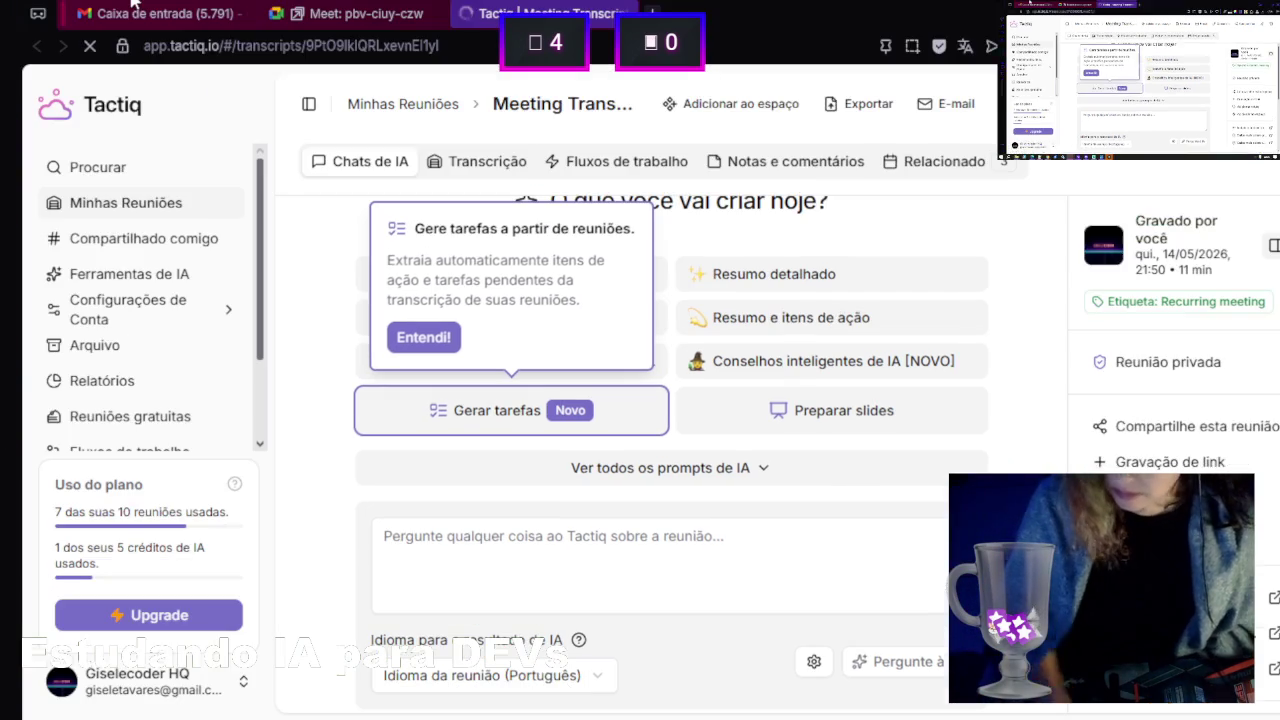
pyautogui.click(624, 14)
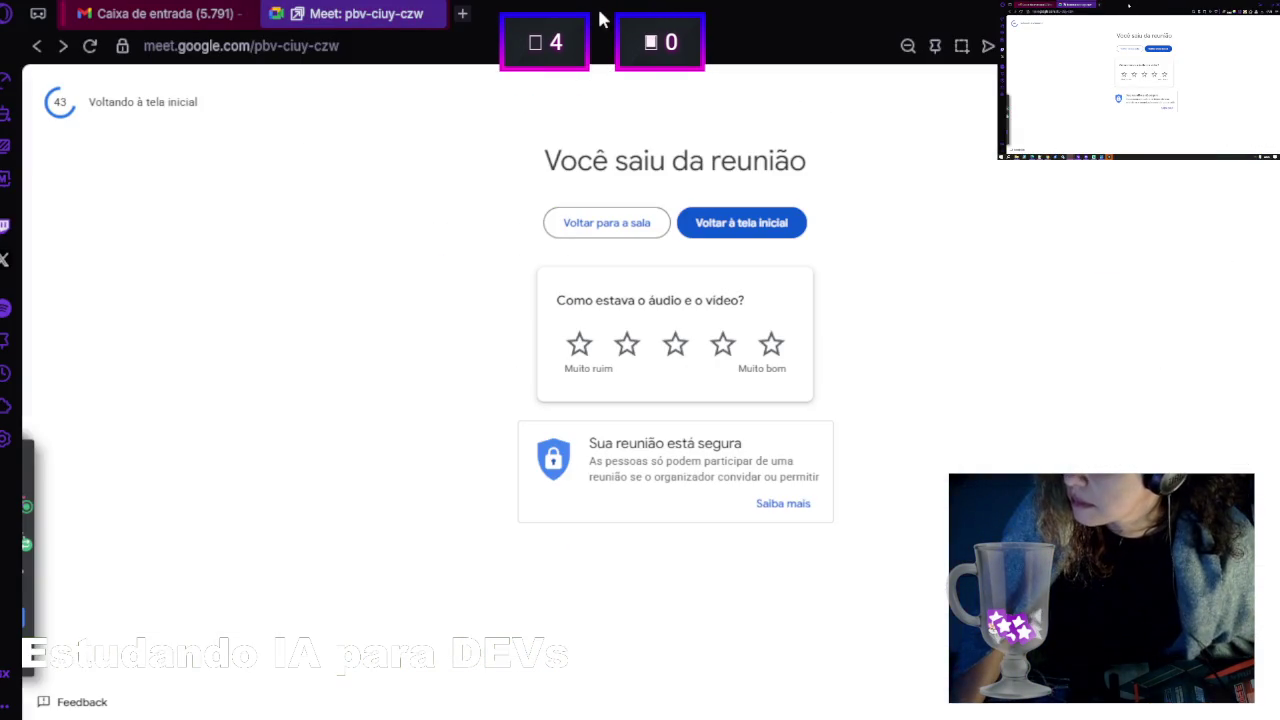
pyautogui.click(430, 14)
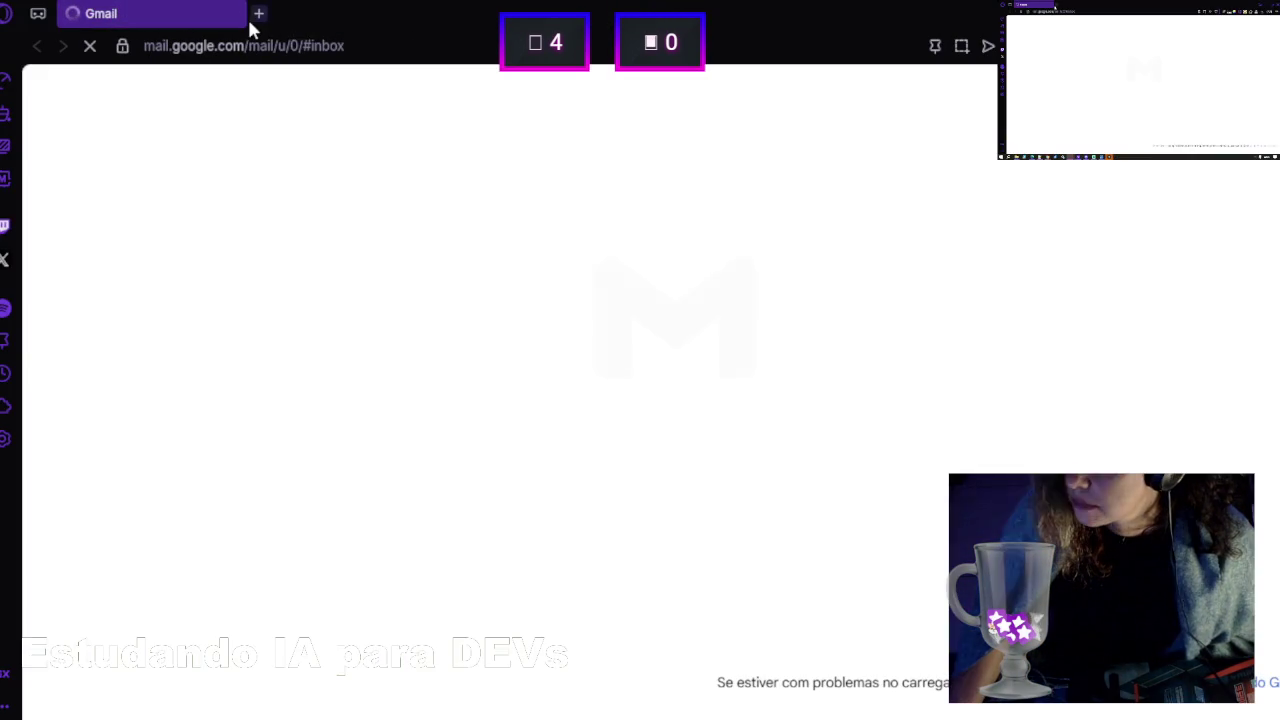